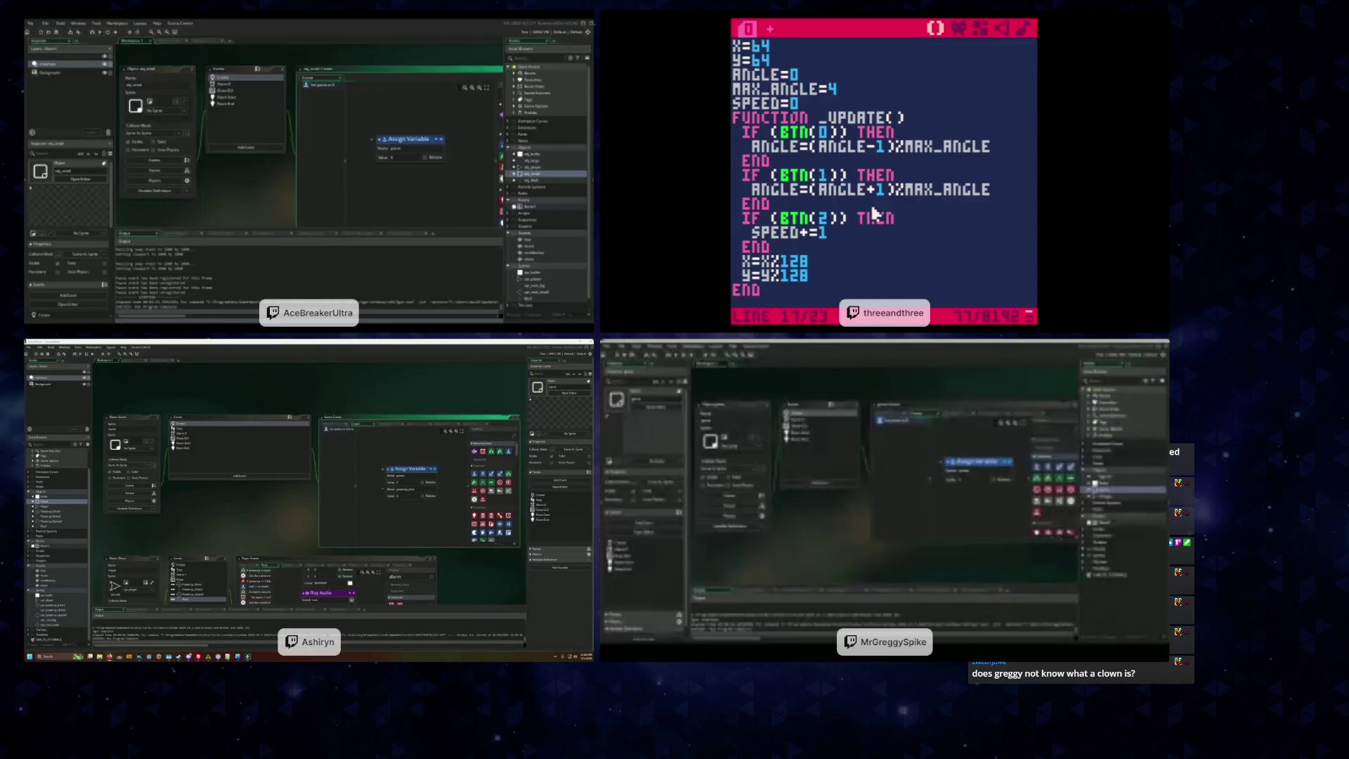
pyautogui.scroll(-3, 874, 214)
pyautogui.scroll(2, 875, 214)
pyautogui.scroll(2, 875, 213)
pyautogui.scroll(-2, 875, 213)
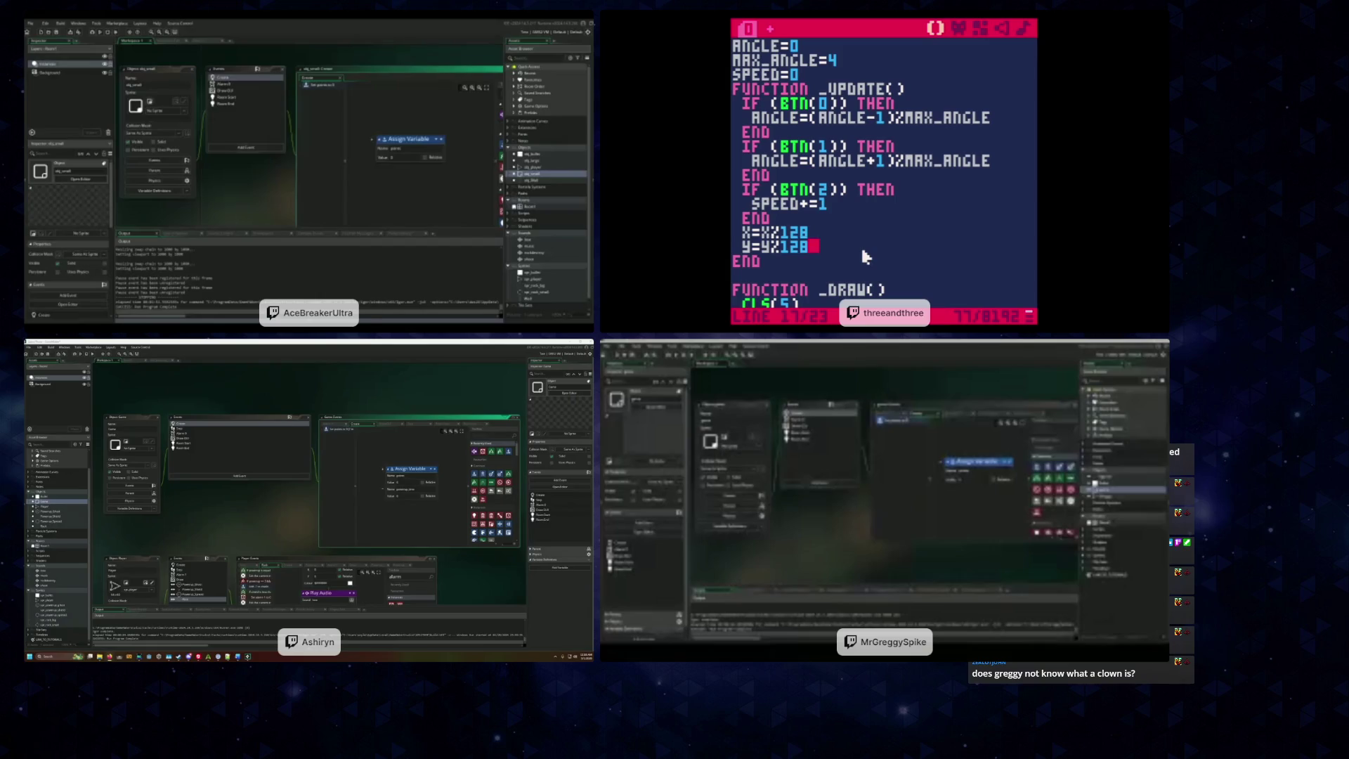
pyautogui.press('Return')
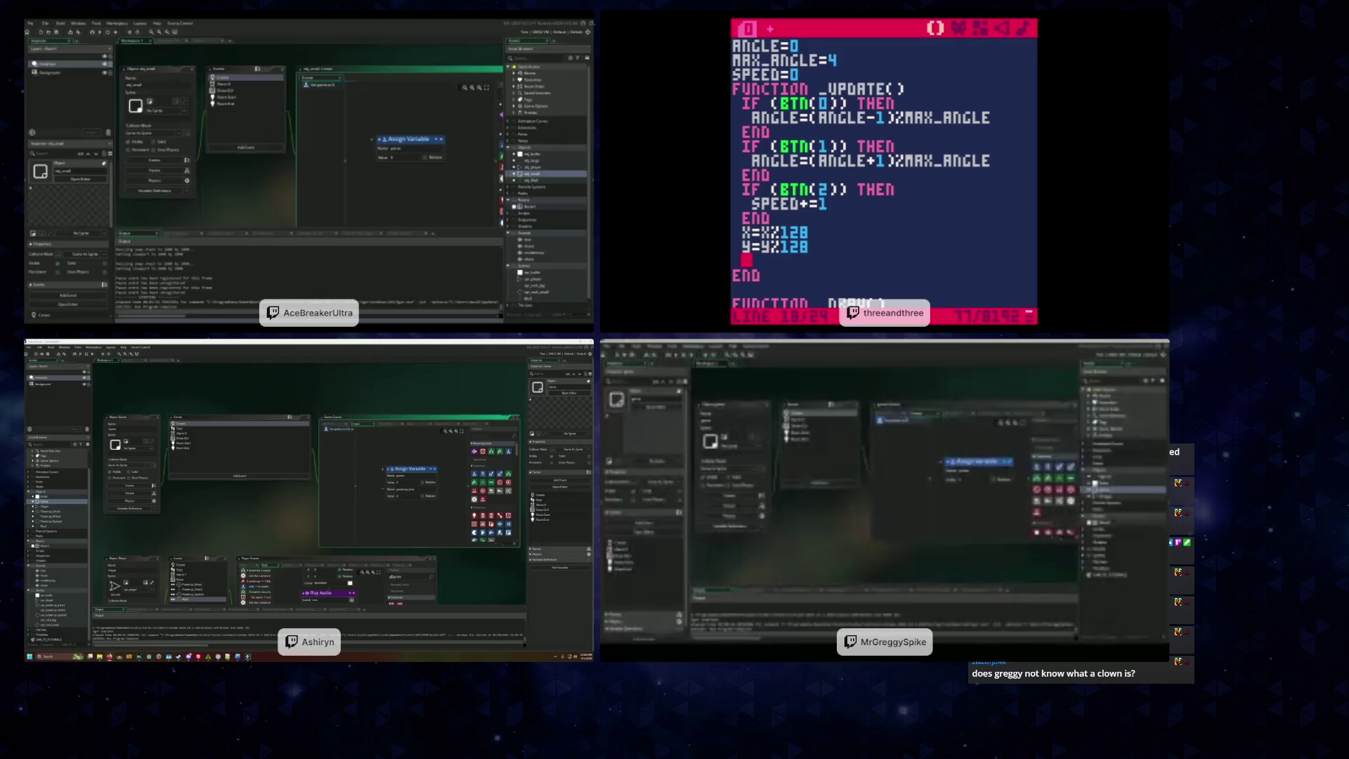
pyautogui.write('ang')
pyautogui.press('BackSpace')
pyautogui.press('BackSpace')
pyautogui.press('BackSpace')
pyautogui.write('rad')
pyautogui.write('=')
pyautogui.write('angle')
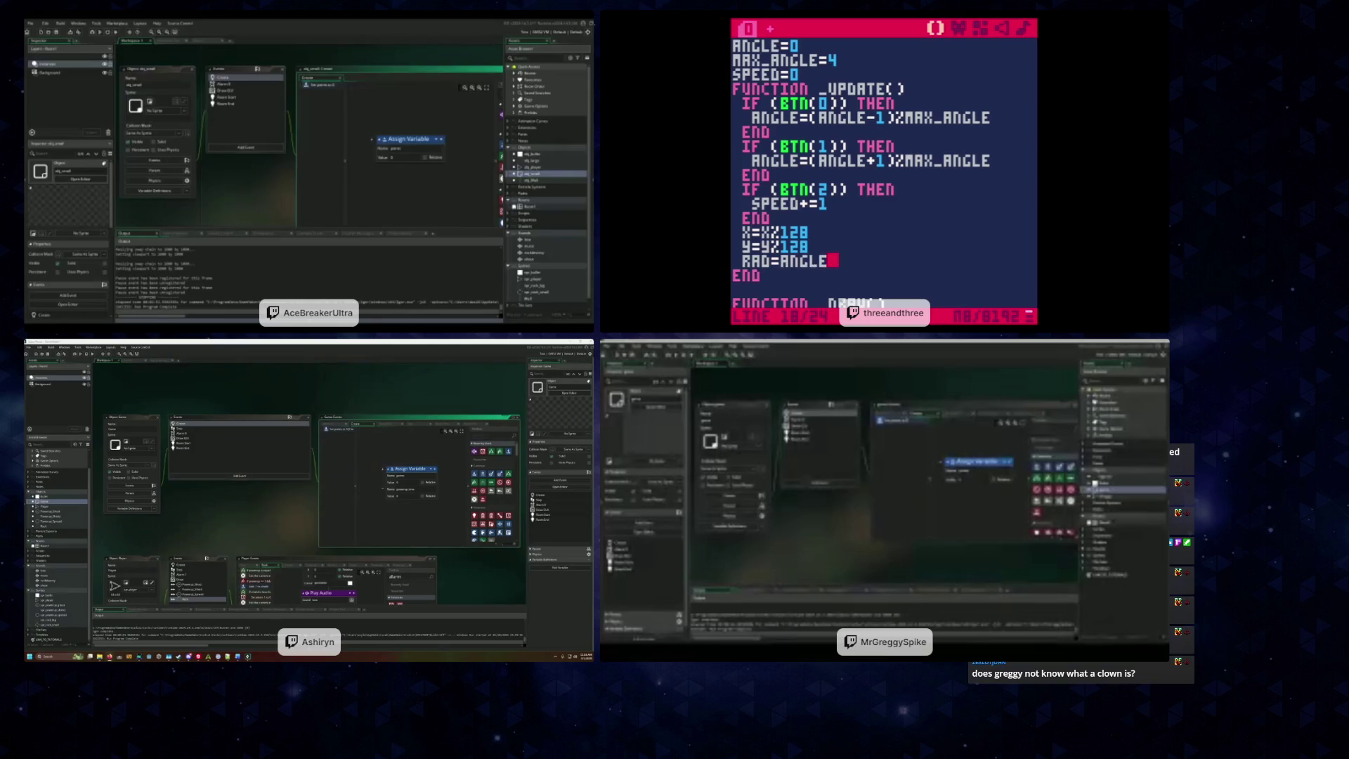
pyautogui.write('%')
pyautogui.write('(2')
pyautogui.write('*pi')
pyautogui.press('BackSpace')
pyautogui.press('BackSpace')
pyautogui.write('3.14159')
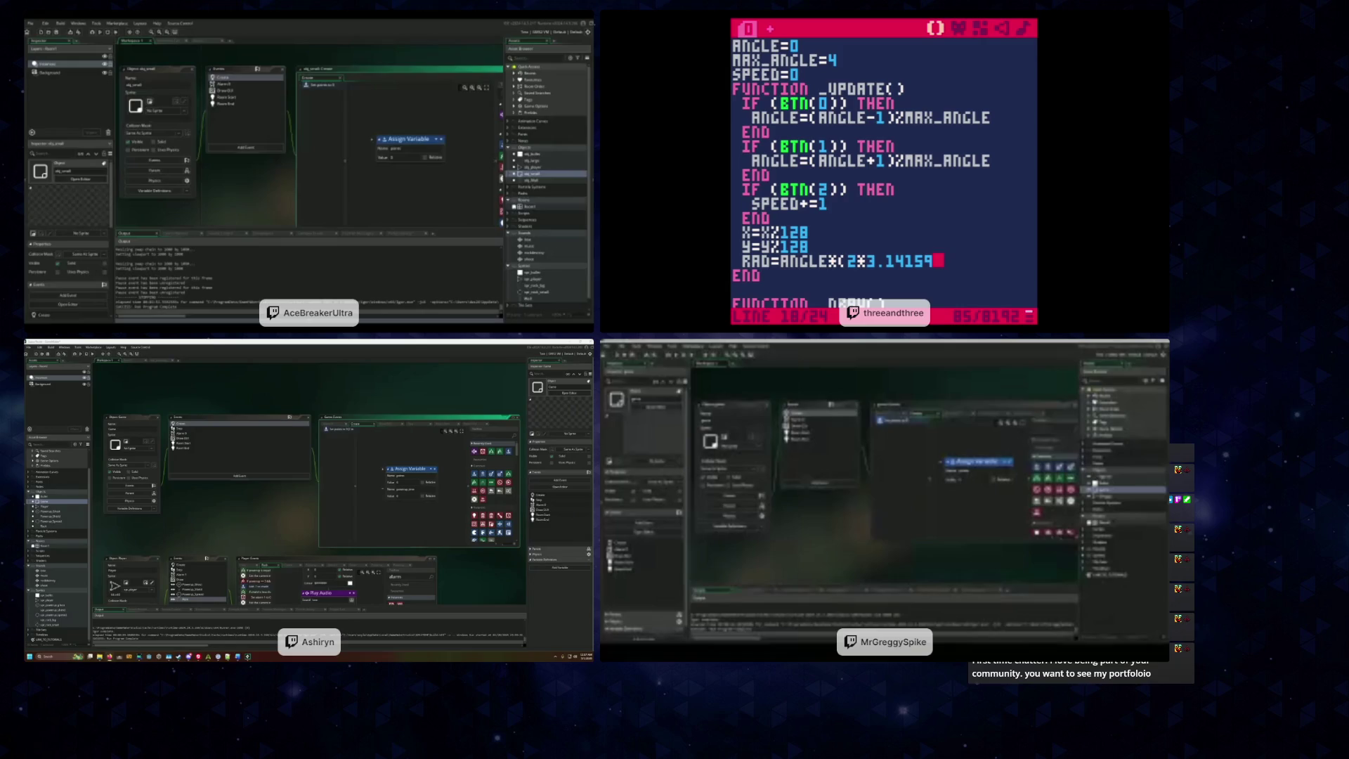
pyautogui.write('/')
pyautogui.write('MAX_')
pyautogui.press('BackSpace')
pyautogui.press('BackSpace')
pyautogui.press('BackSpace')
pyautogui.write('max_angle')
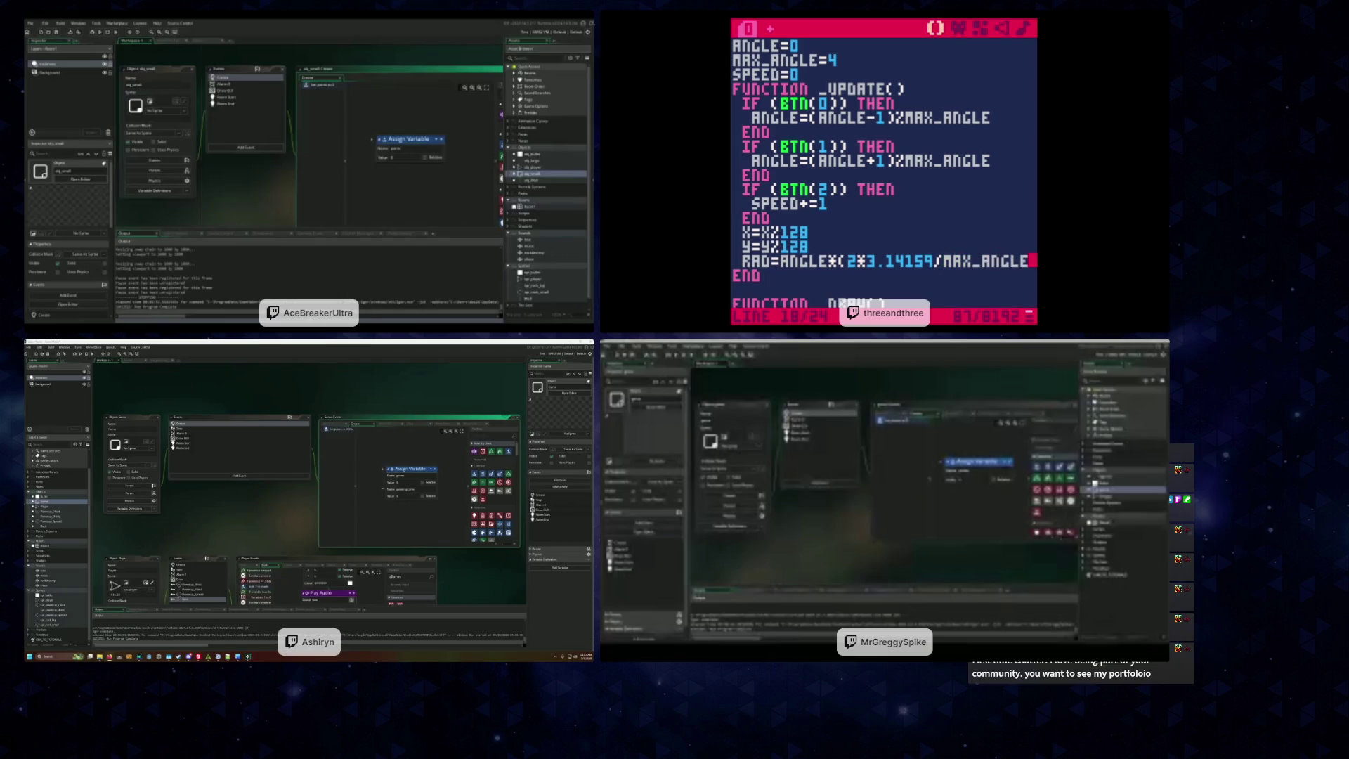
pyautogui.write(')')
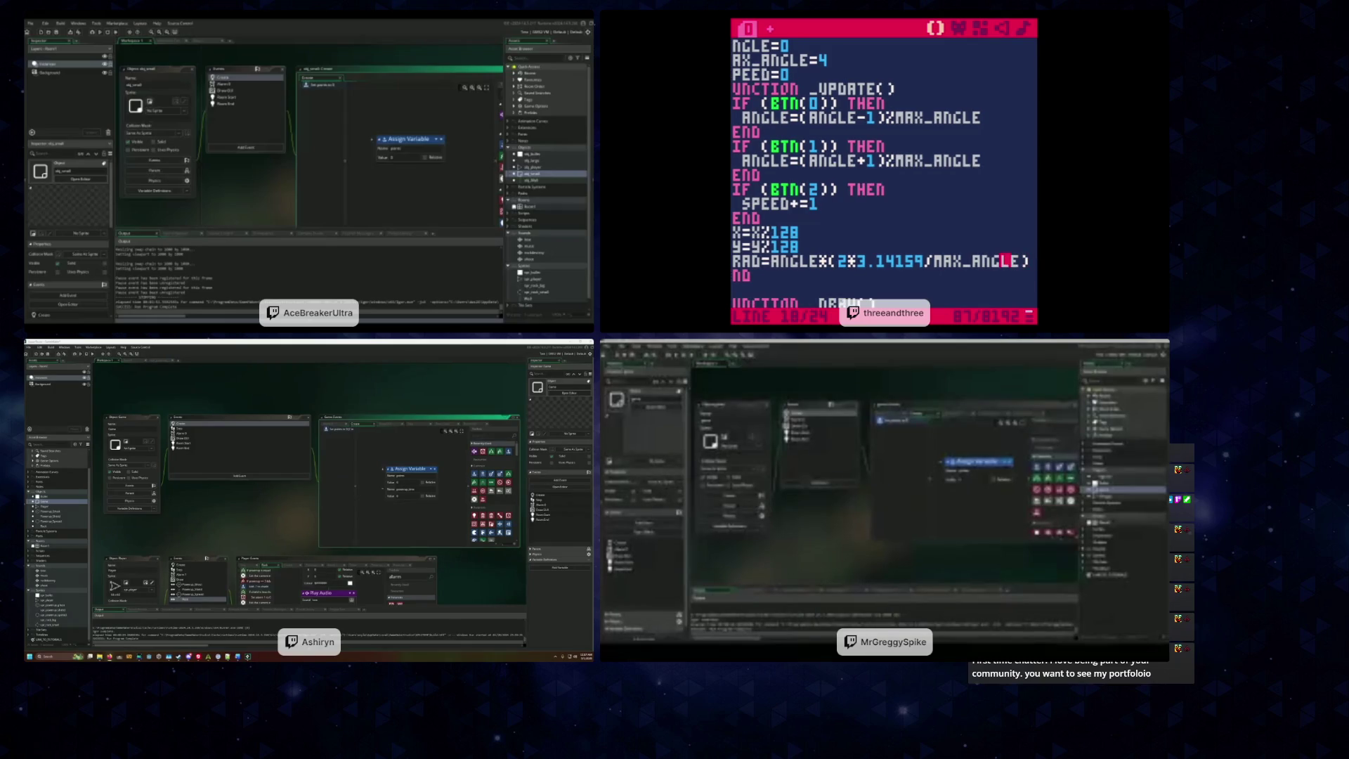
pyautogui.press('BackSpace')
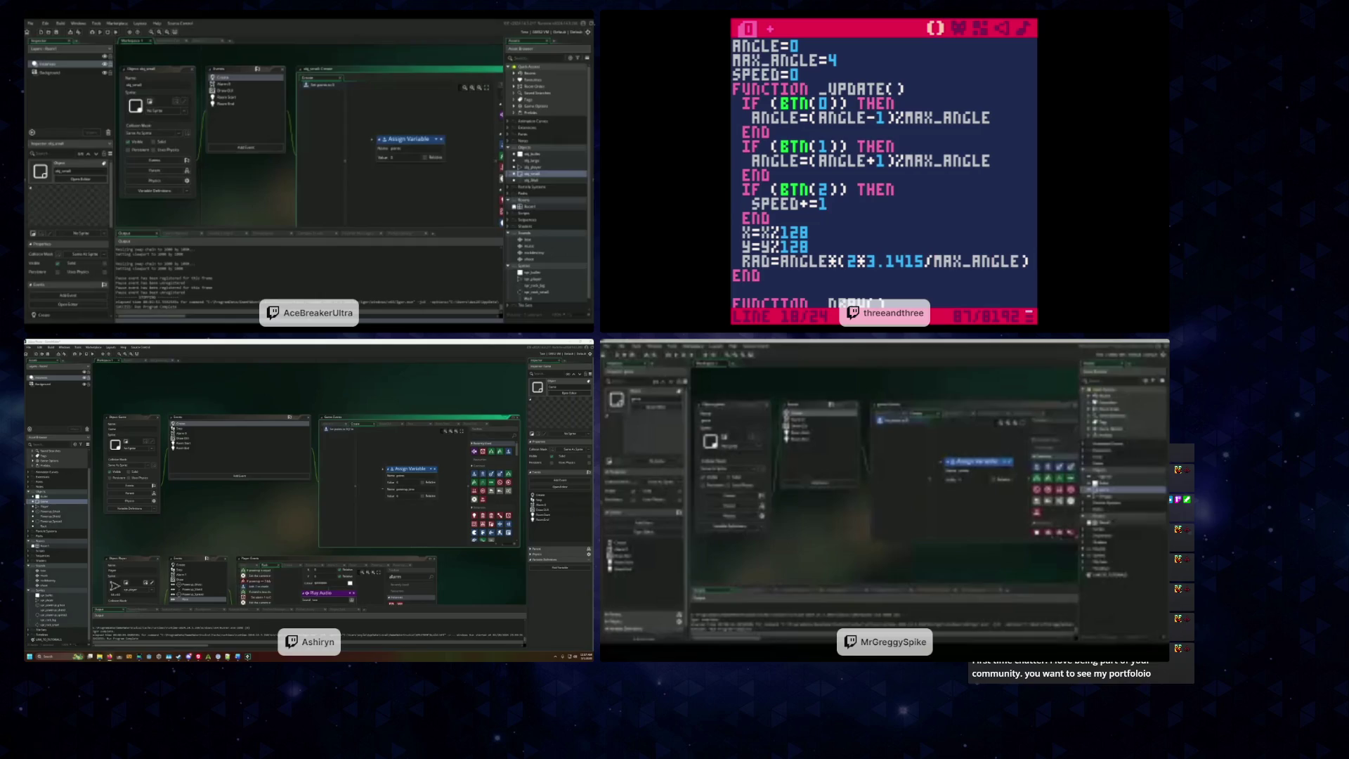
pyautogui.click(765, 275)
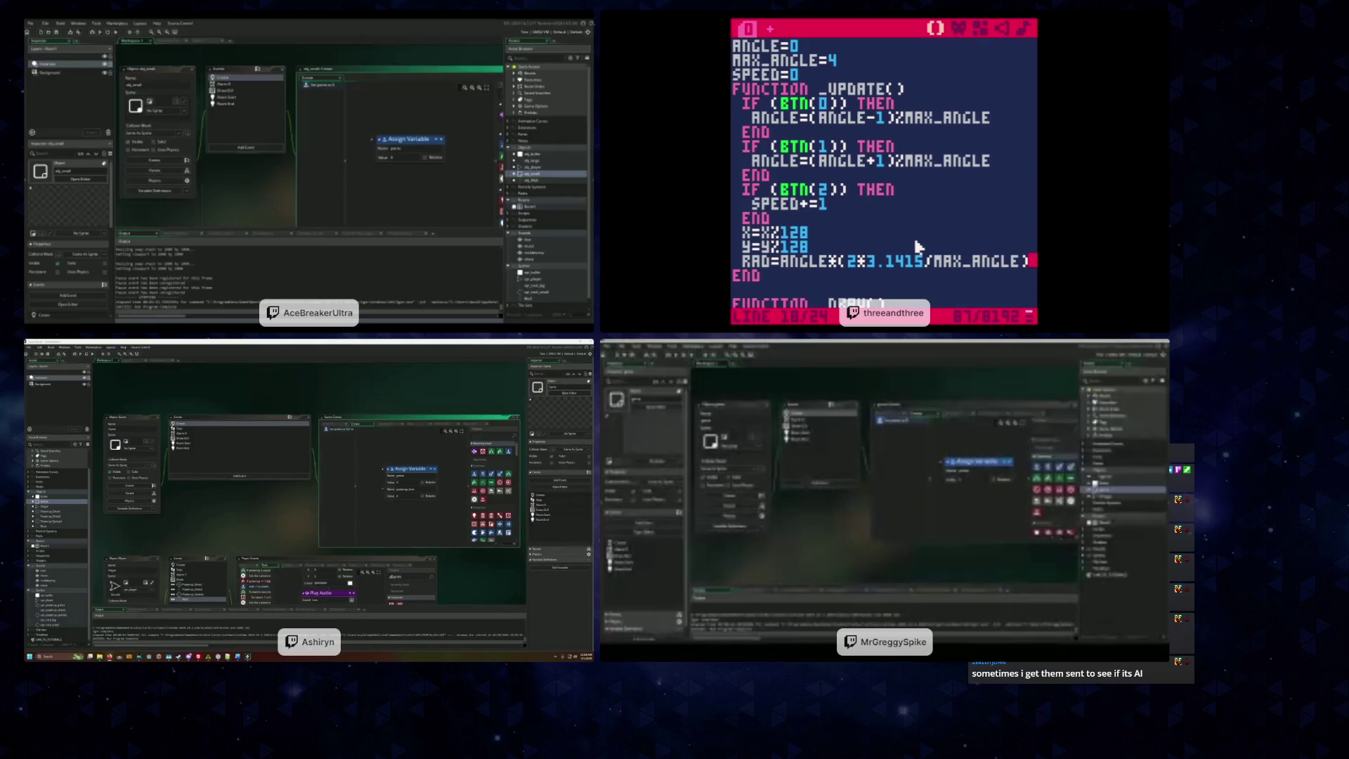
pyautogui.press('Return')
pyautogui.write('x')
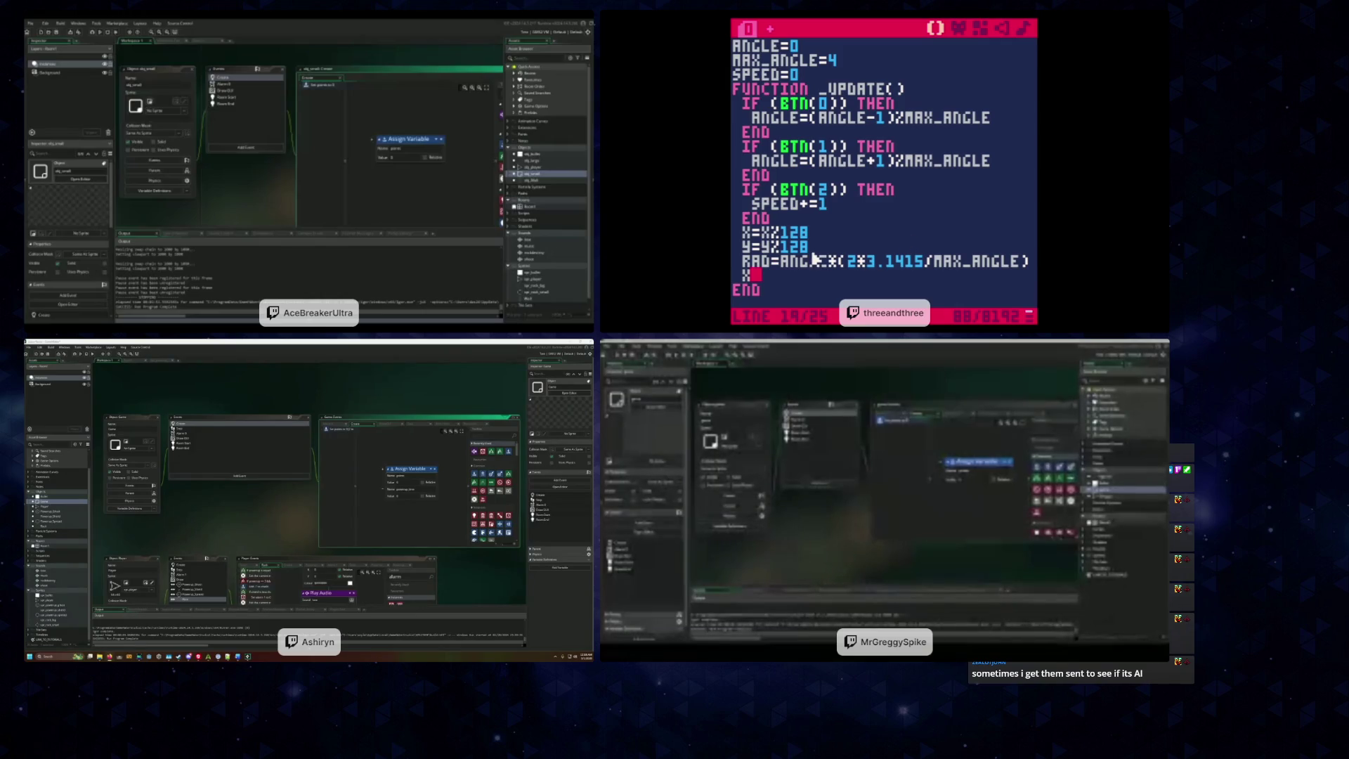
pyautogui.moveTo(814, 252); pyautogui.dragTo(733, 232)
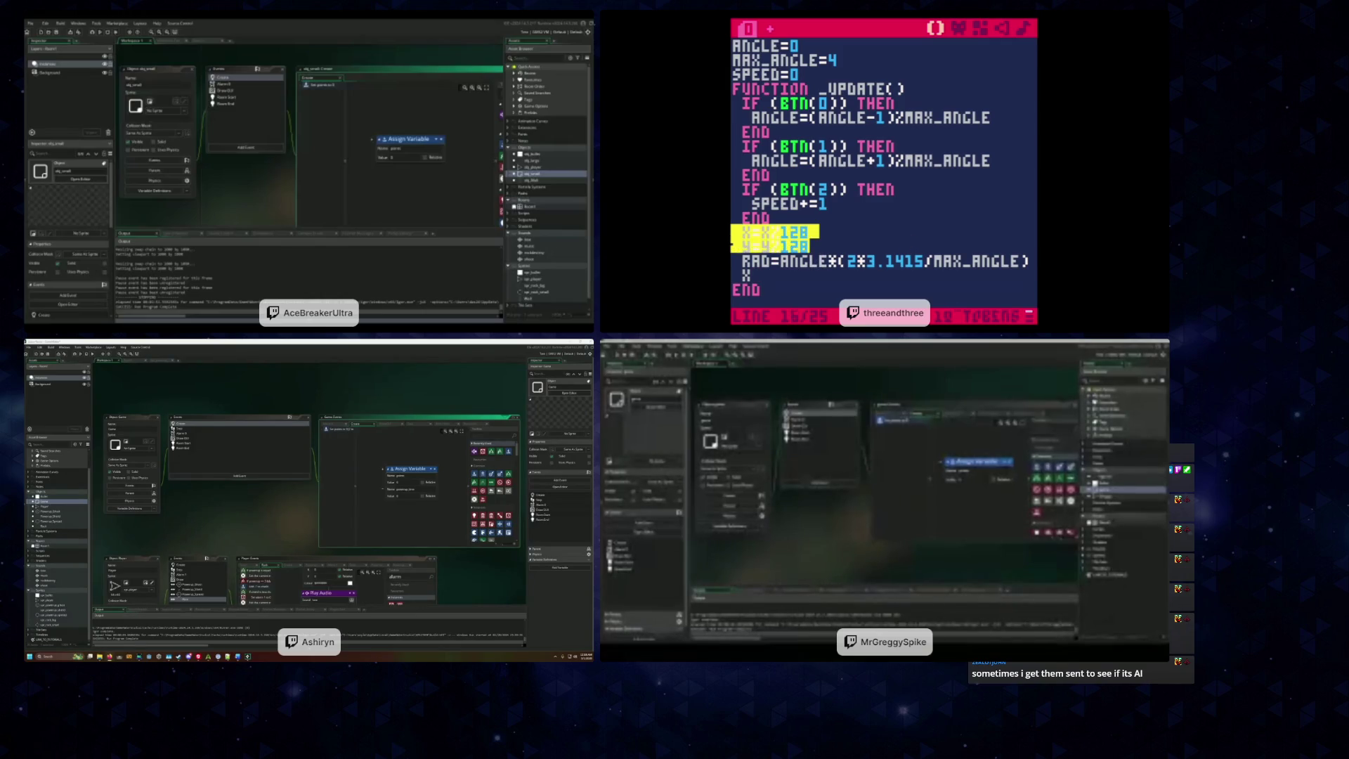
pyautogui.click(787, 246)
pyautogui.click(821, 273)
pyautogui.write('=')
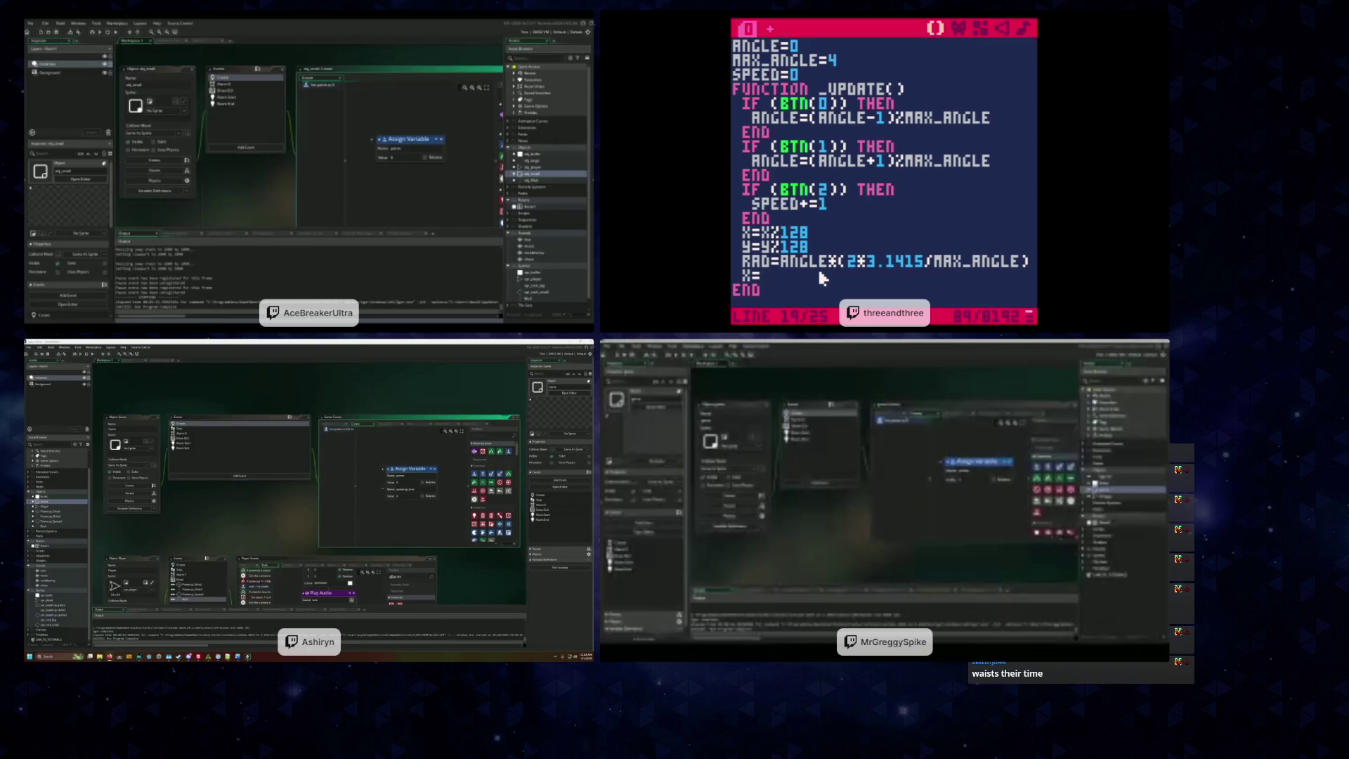
pyautogui.press('BackSpace')
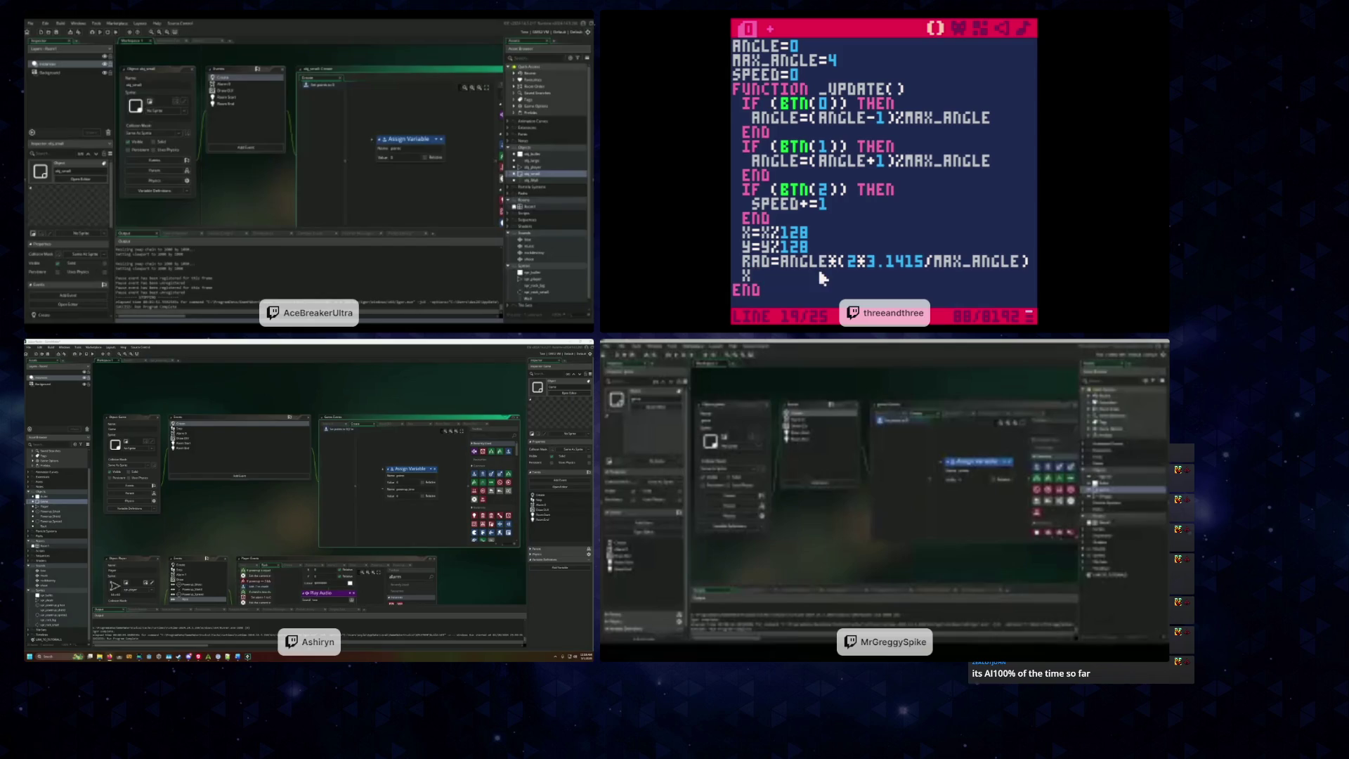
pyautogui.write('+=')
pyautogui.write('SPEED')
pyautogui.write('MATH')
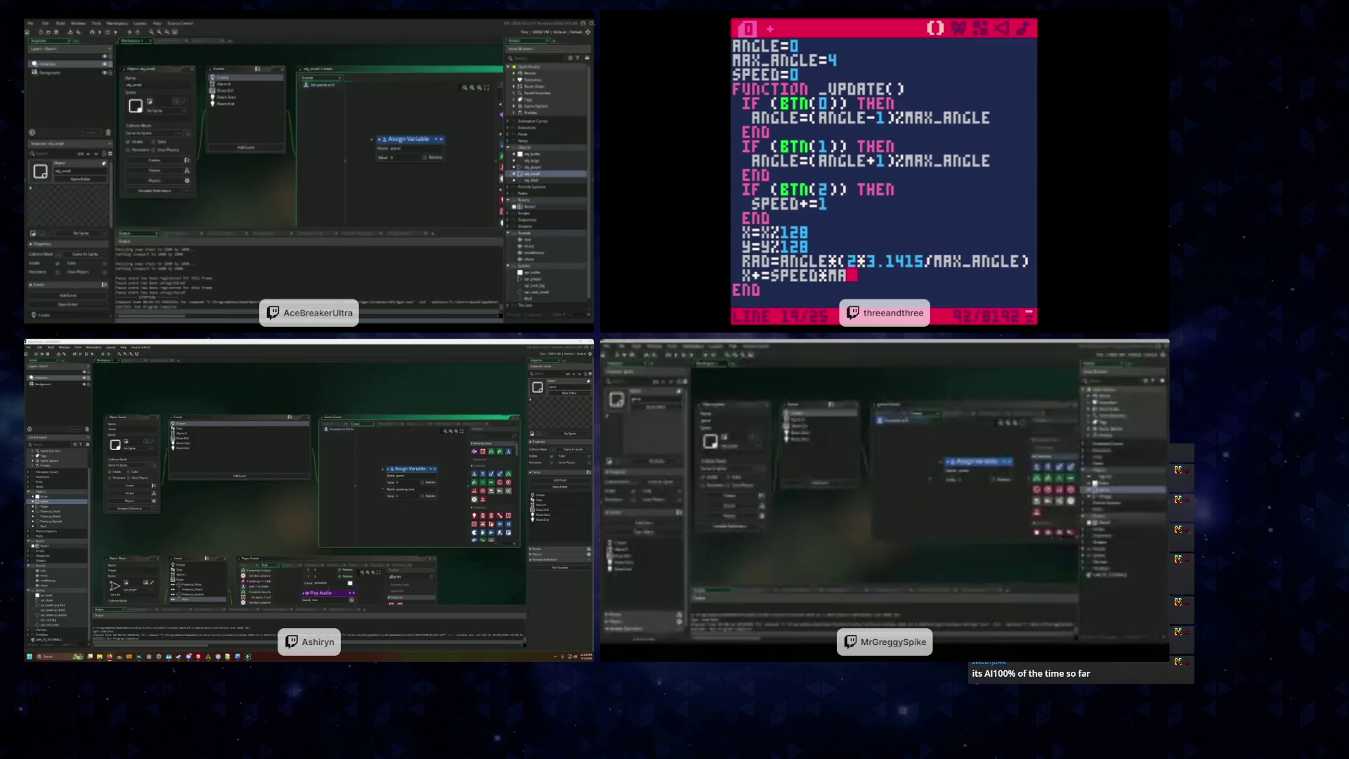
pyautogui.press('BackSpace')
pyautogui.press('BackSpace')
pyautogui.press('BackSpace')
pyautogui.write('cos')
pyautogui.press('BackSpace')
pyautogui.press('BackSpace')
pyautogui.press('BackSpace')
pyautogui.write('(')
pyautogui.press('BackSpace')
pyautogui.write('cos(x)')
pyautogui.press('BackSpace')
pyautogui.press('BackSpace')
pyautogui.write('rad)')
pyautogui.press('Return')
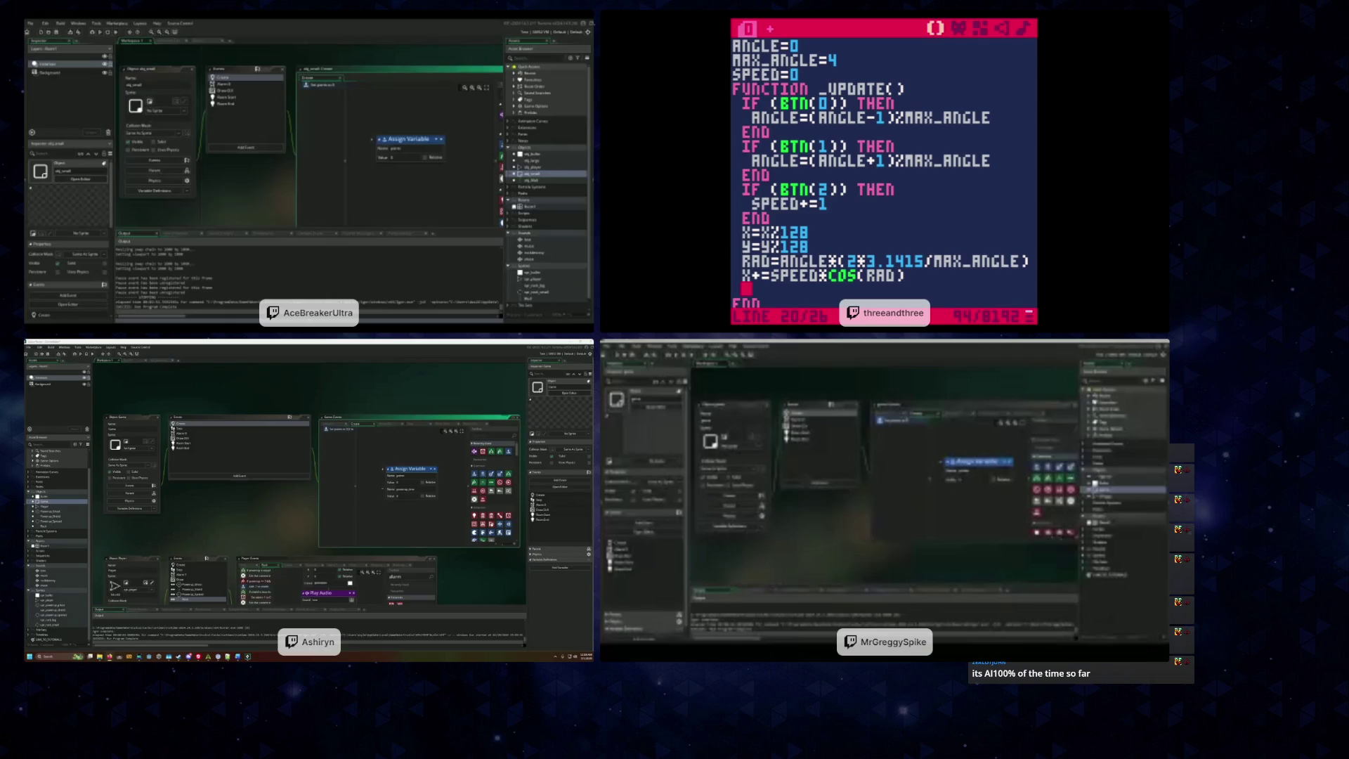
pyautogui.press('BackSpace')
pyautogui.press('BackSpace')
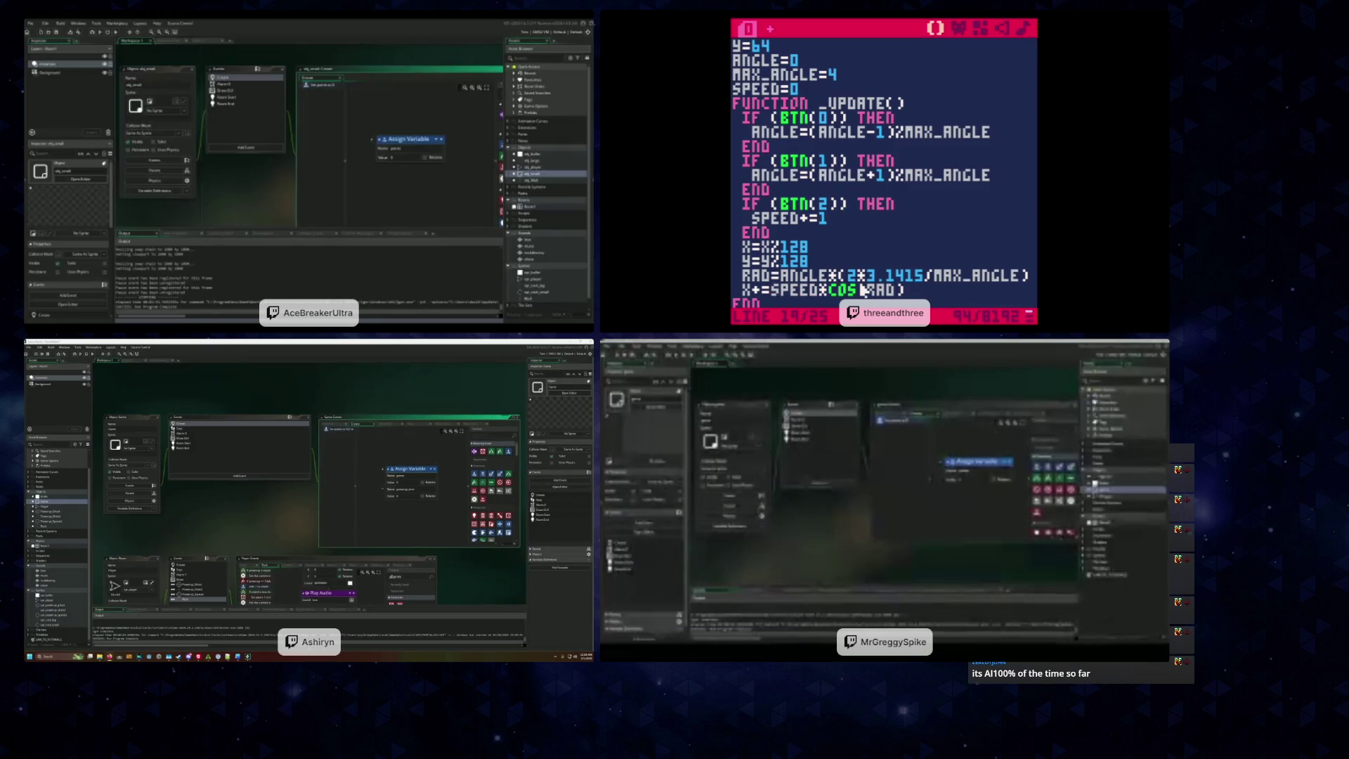
pyautogui.write('(RAD')
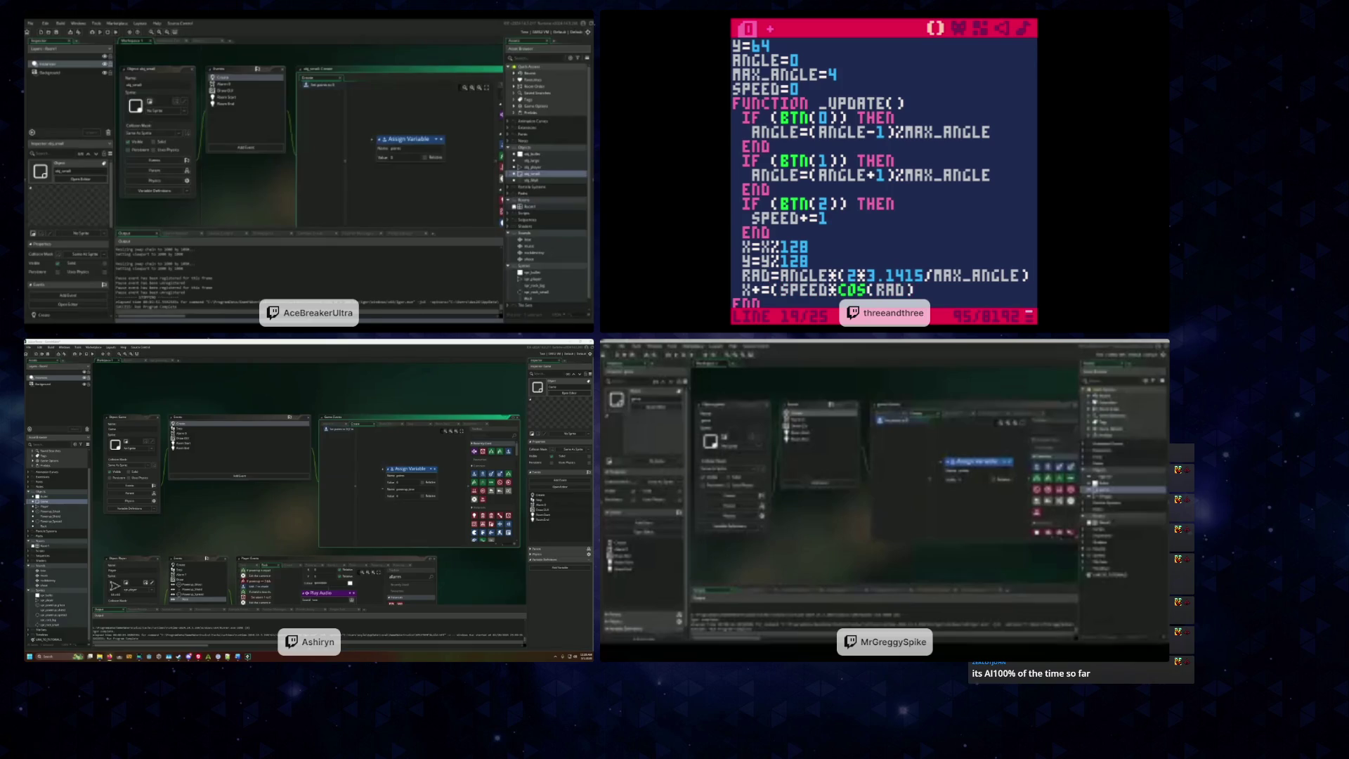
pyautogui.write('))')
pyautogui.write('%128')
pyautogui.press('Down')
pyautogui.write('+=(SPEED')
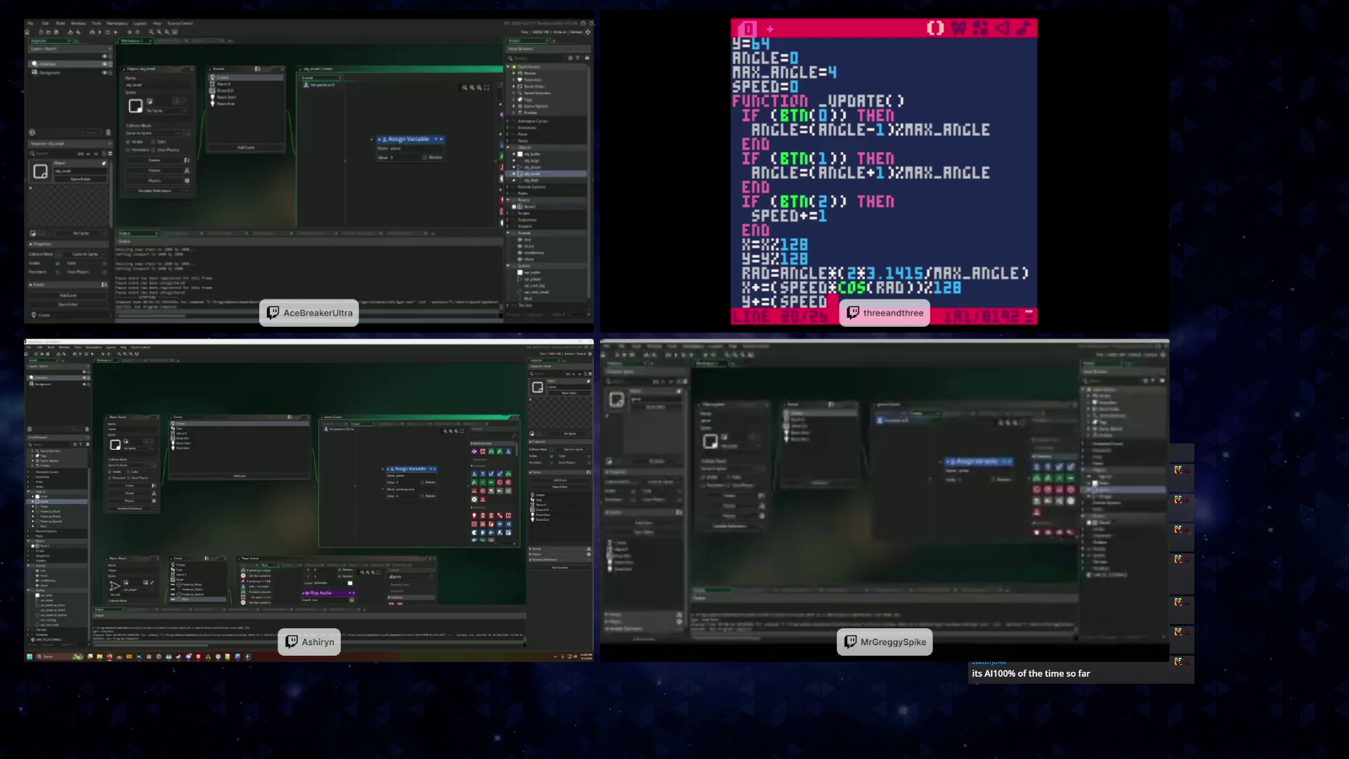
pyautogui.write('*sin(rad)')
pyautogui.write('%128')
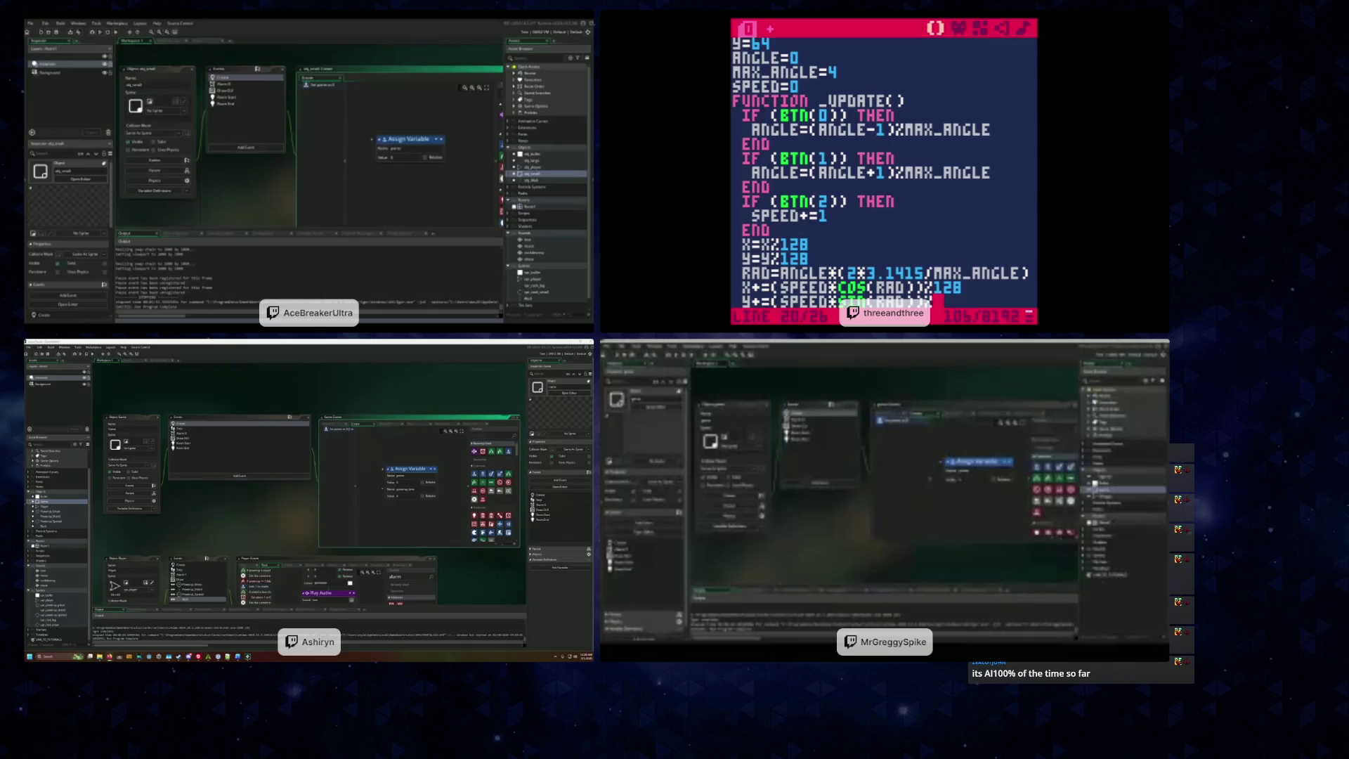
pyautogui.press('Up')
pyautogui.press('Up')
pyautogui.press('Up')
pyautogui.press('BackSpace')
pyautogui.press('BackSpace')
pyautogui.press('BackSpace')
pyautogui.press('BackSpace')
pyautogui.press('BackSpace')
pyautogui.press('BackSpace')
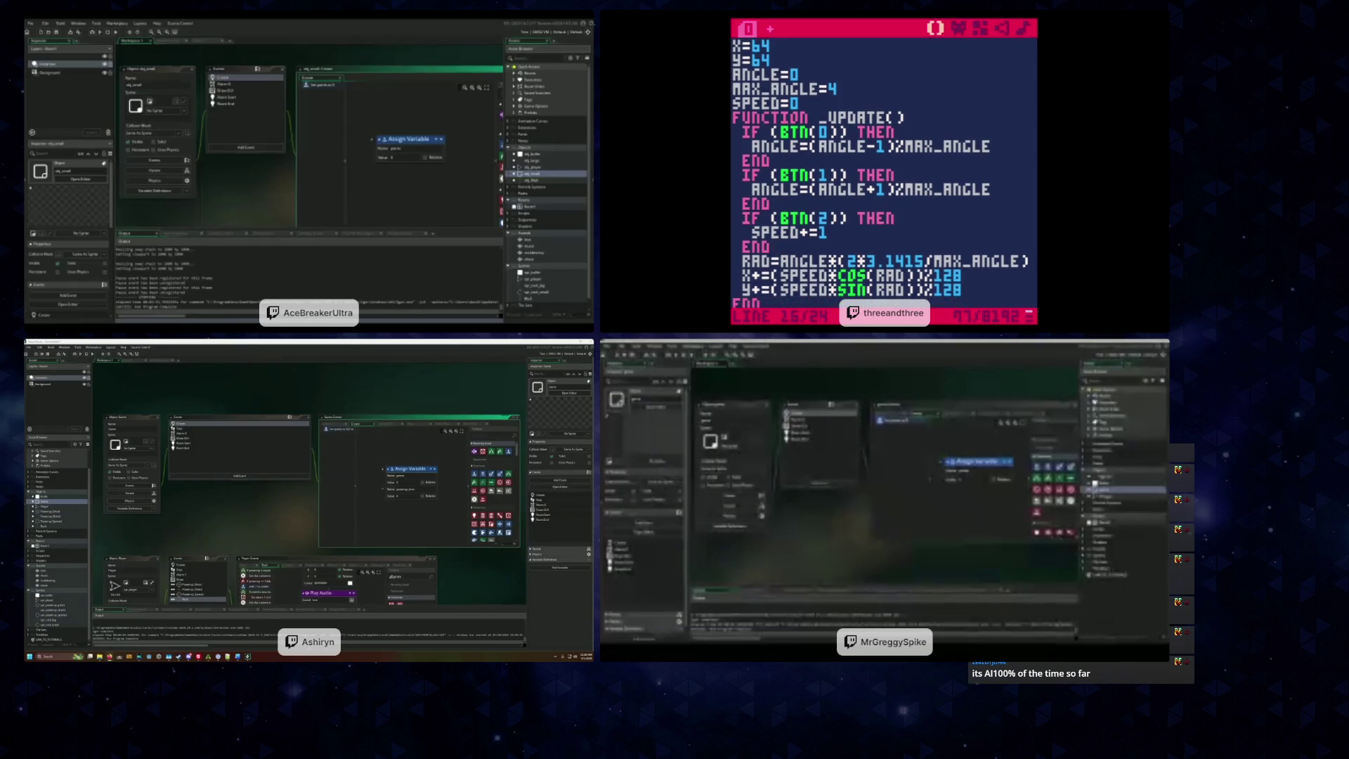
pyautogui.press('Down')
pyautogui.press('Down')
pyautogui.press('Down')
pyautogui.press('Down')
pyautogui.press('Down')
pyautogui.press('Down')
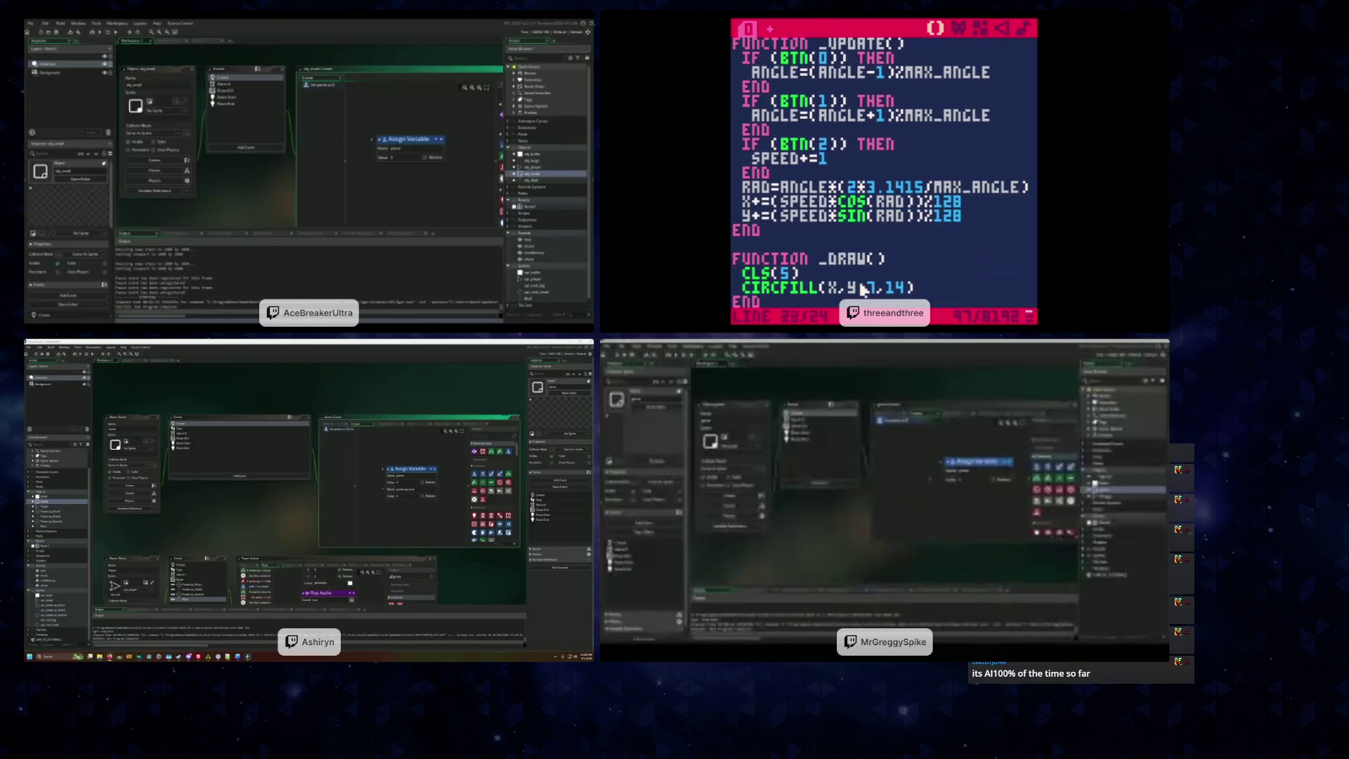
pyautogui.write('0')
pyautogui.click(960, 30)
pyautogui.click(936, 28)
pyautogui.hotkey('ctrl', 'r')
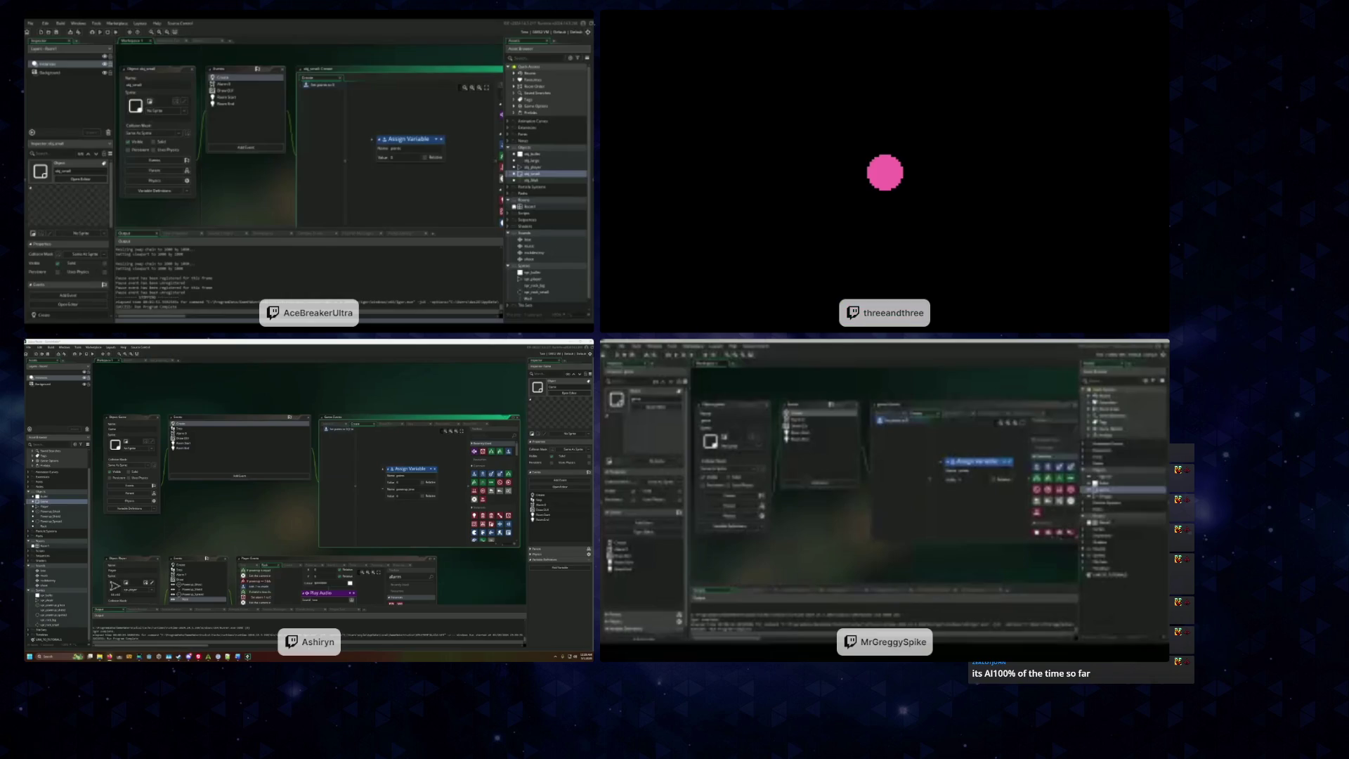
pyautogui.press('Right')
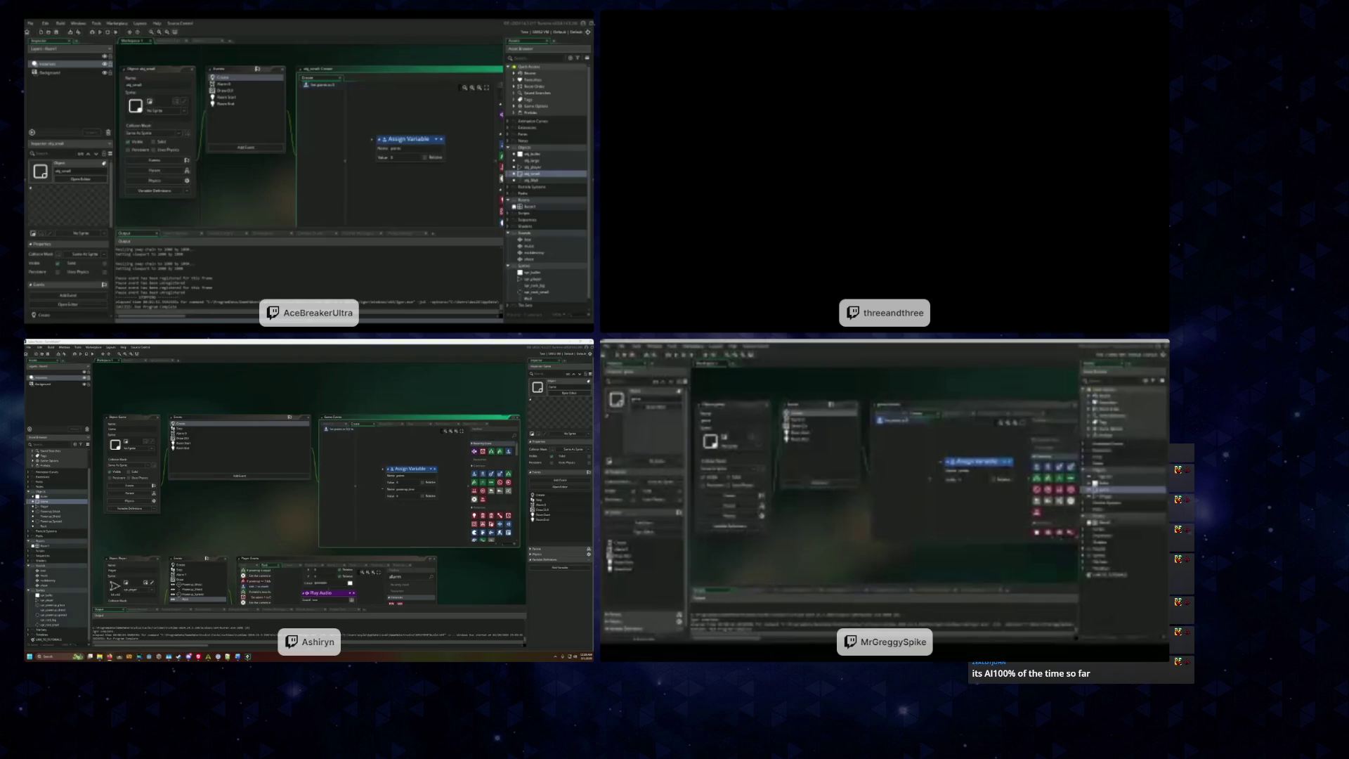
pyautogui.press('Escape')
pyautogui.hotkey('ctrl', 'r')
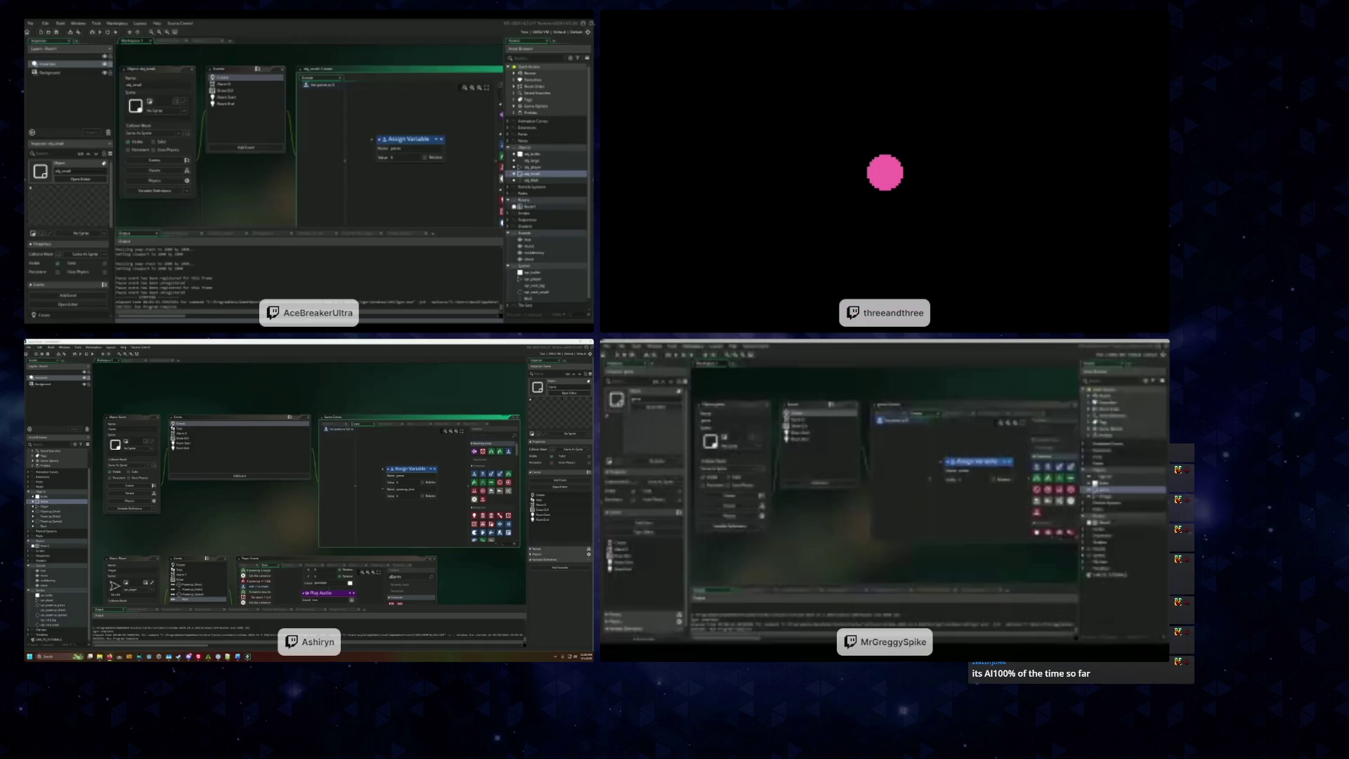
pyautogui.press('Right')
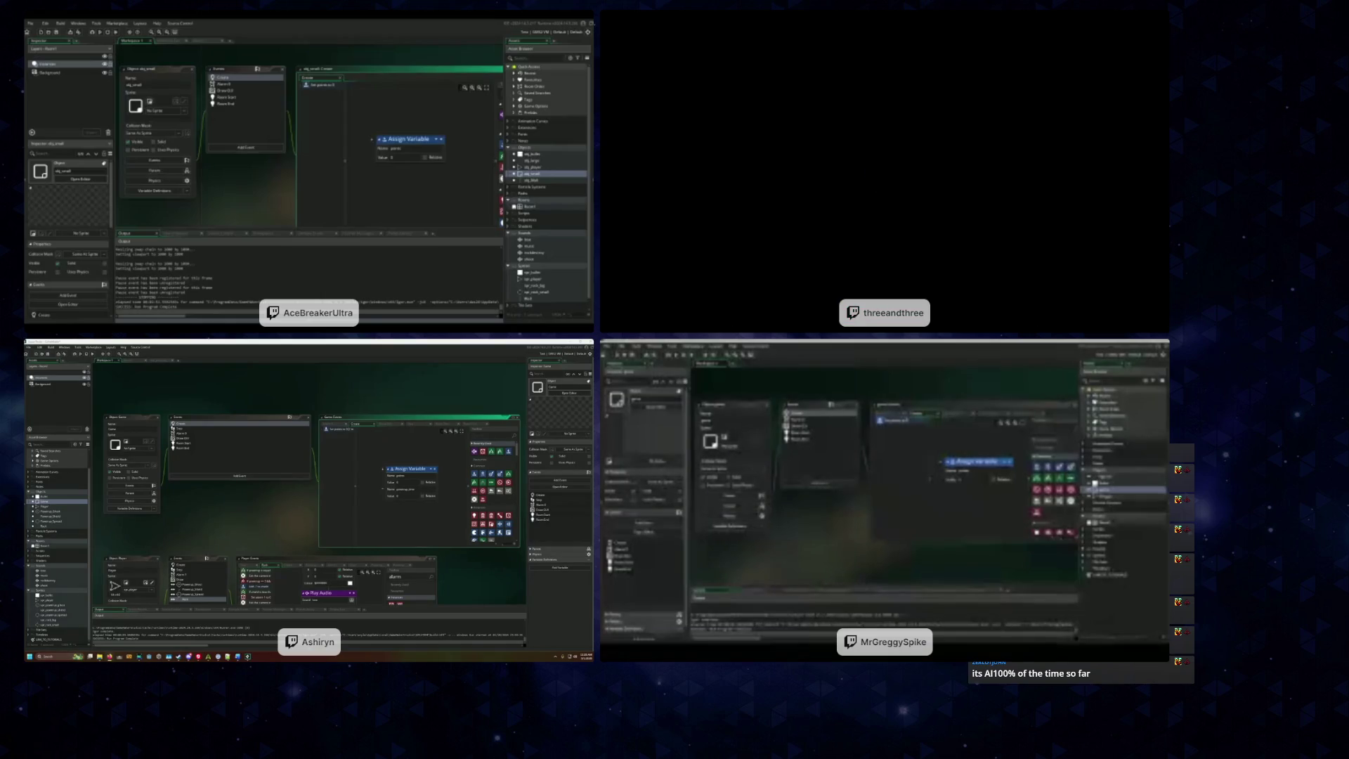
pyautogui.press('Escape')
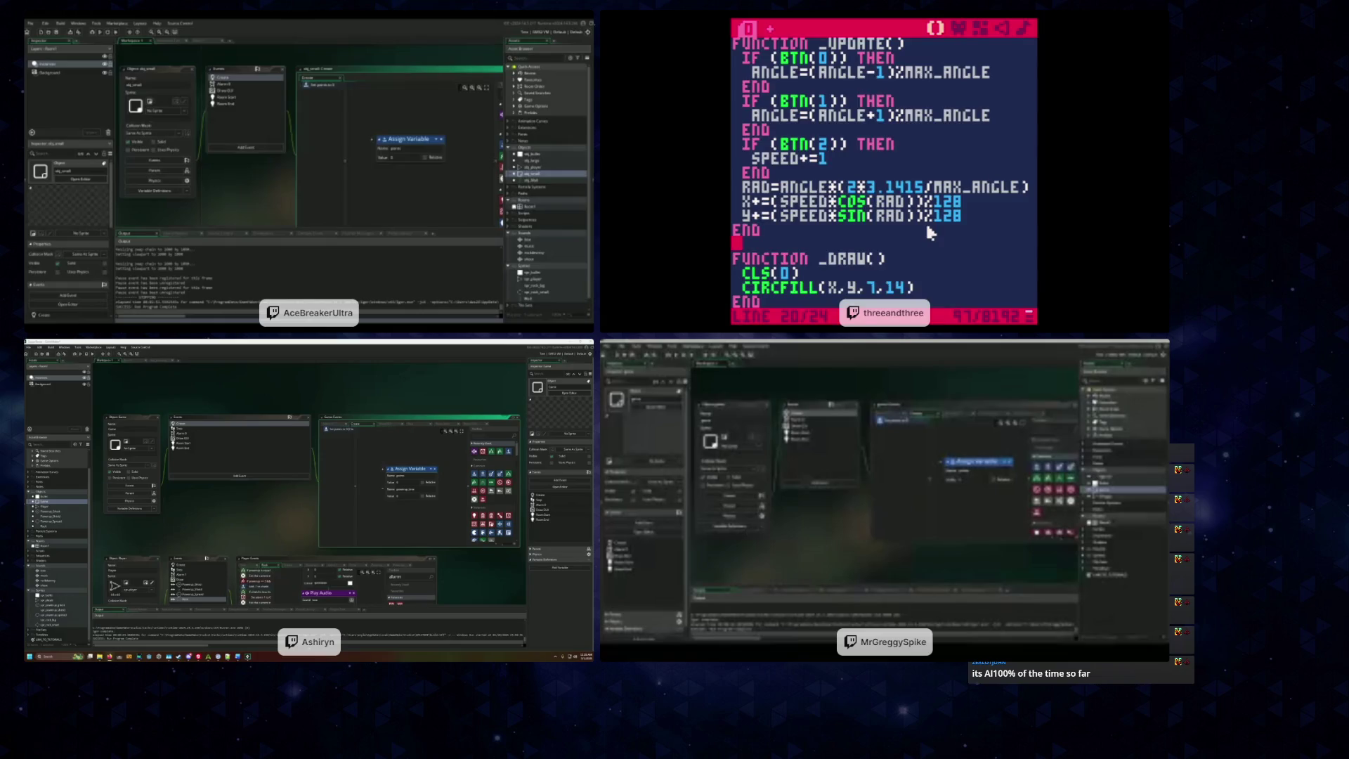
pyautogui.hotkey('ctrl', 'r')
pyautogui.press('Escape')
pyautogui.scroll(5, 830, 206)
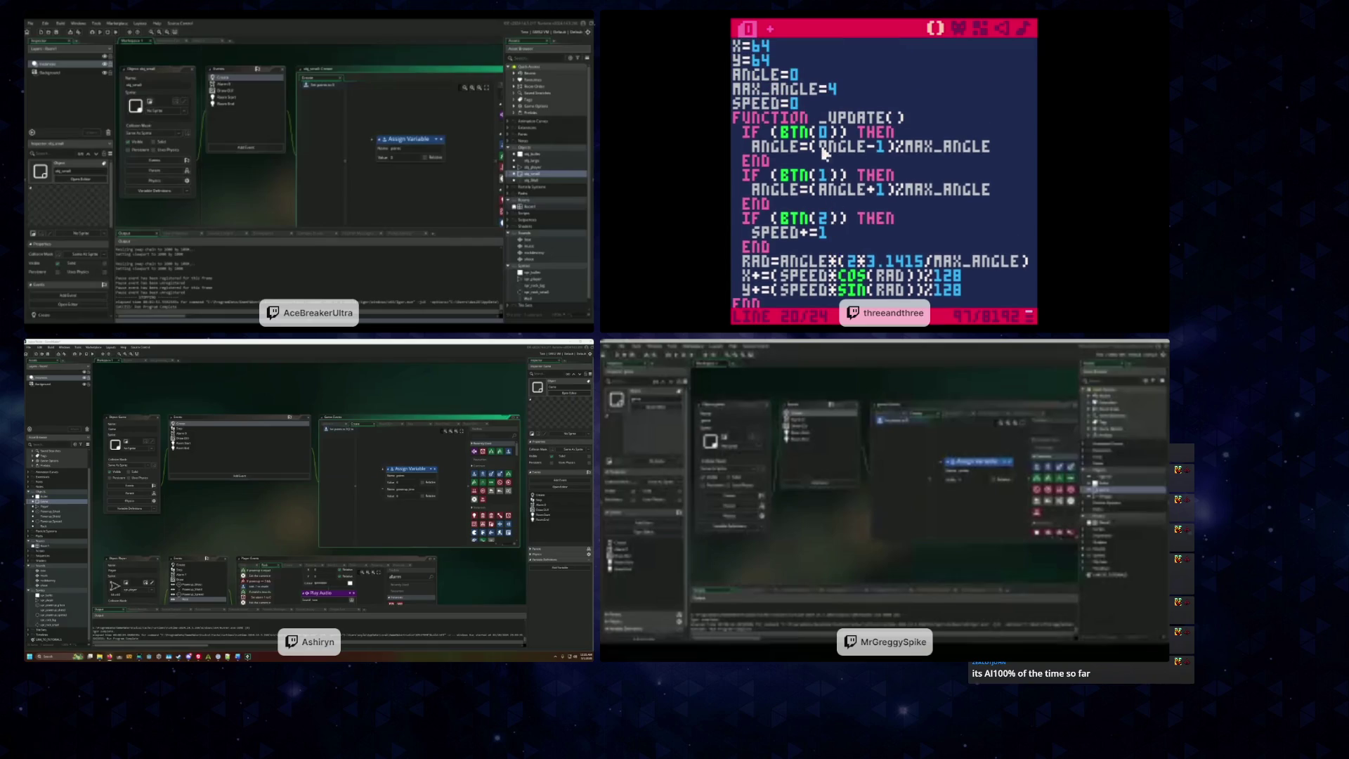
pyautogui.click(841, 103)
pyautogui.press('Return')
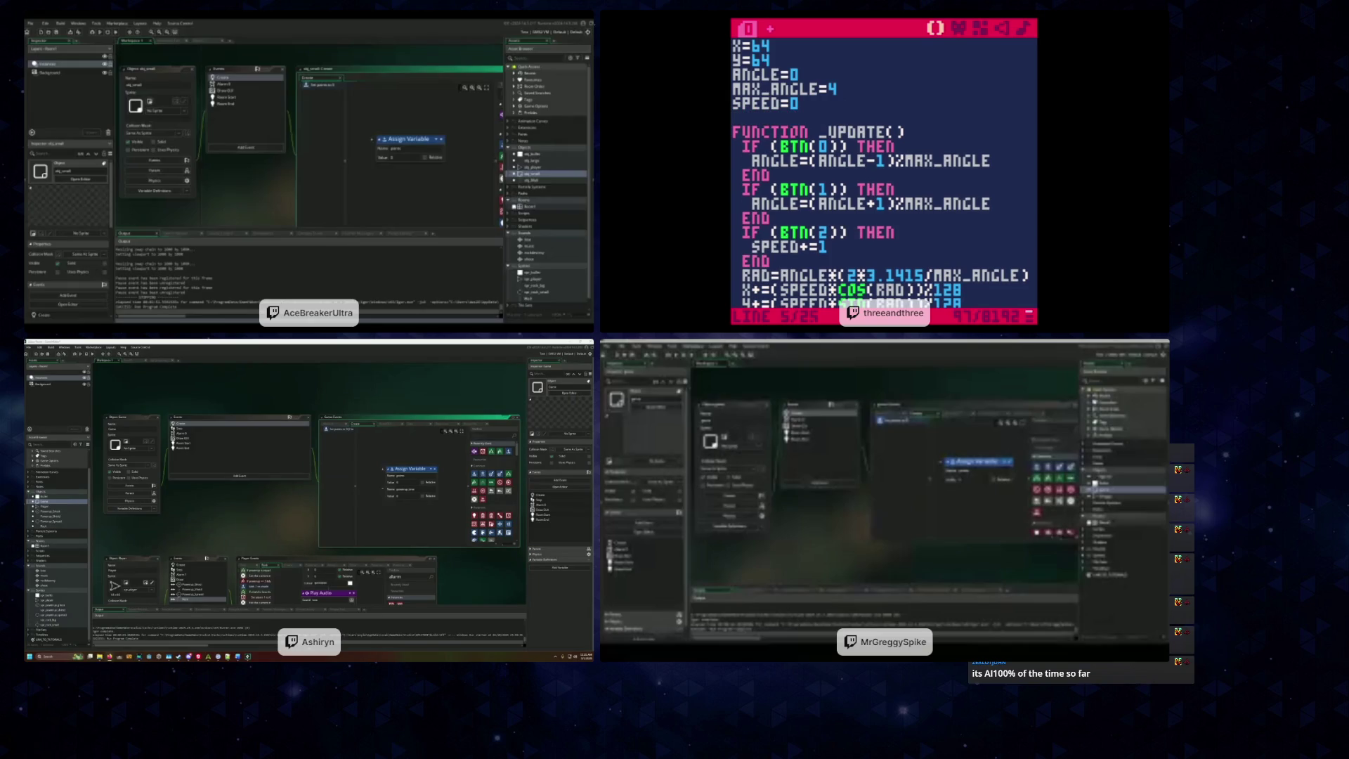
pyautogui.write('SPEE')
pyautogui.press('BackSpace')
pyautogui.press('BackSpace')
pyautogui.press('BackSpace')
pyautogui.write('MULT=')
pyautogui.write('1/10')
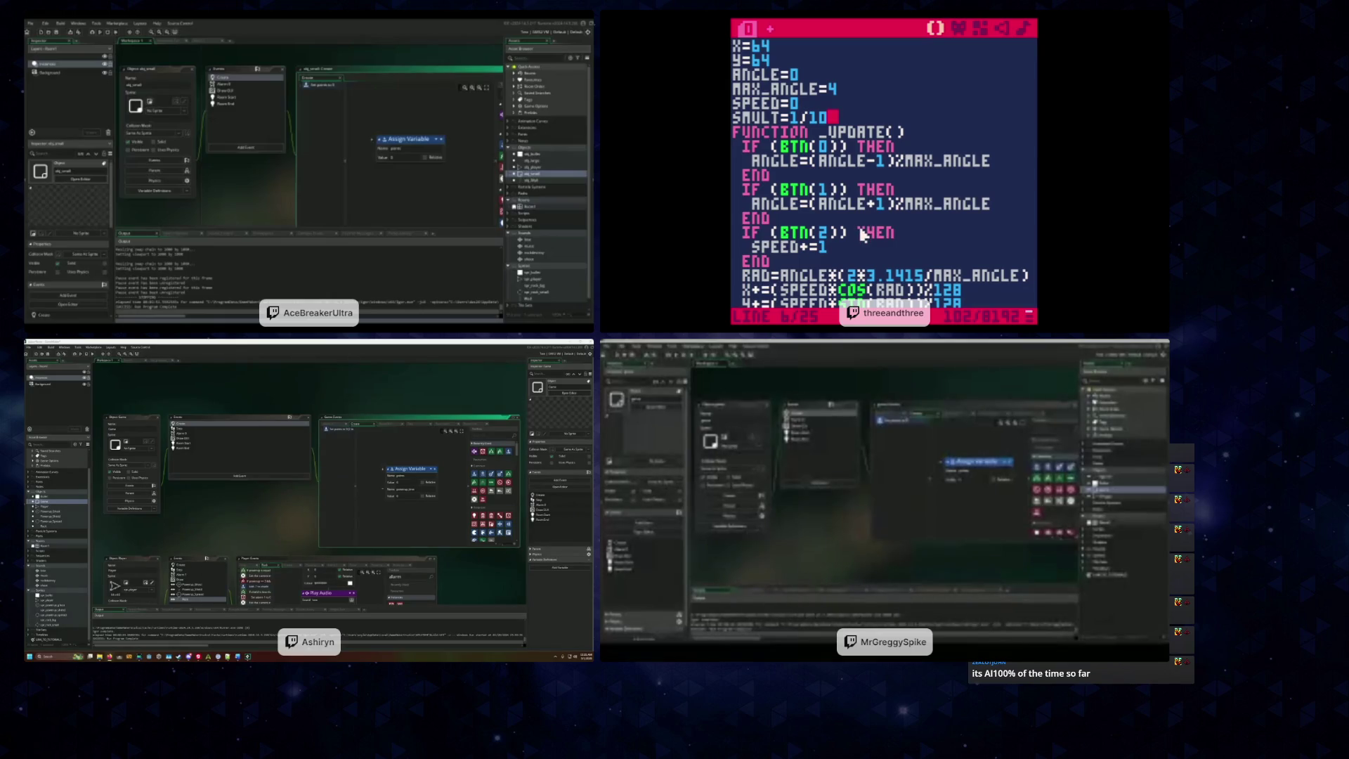
pyautogui.scroll(-2, 894, 215)
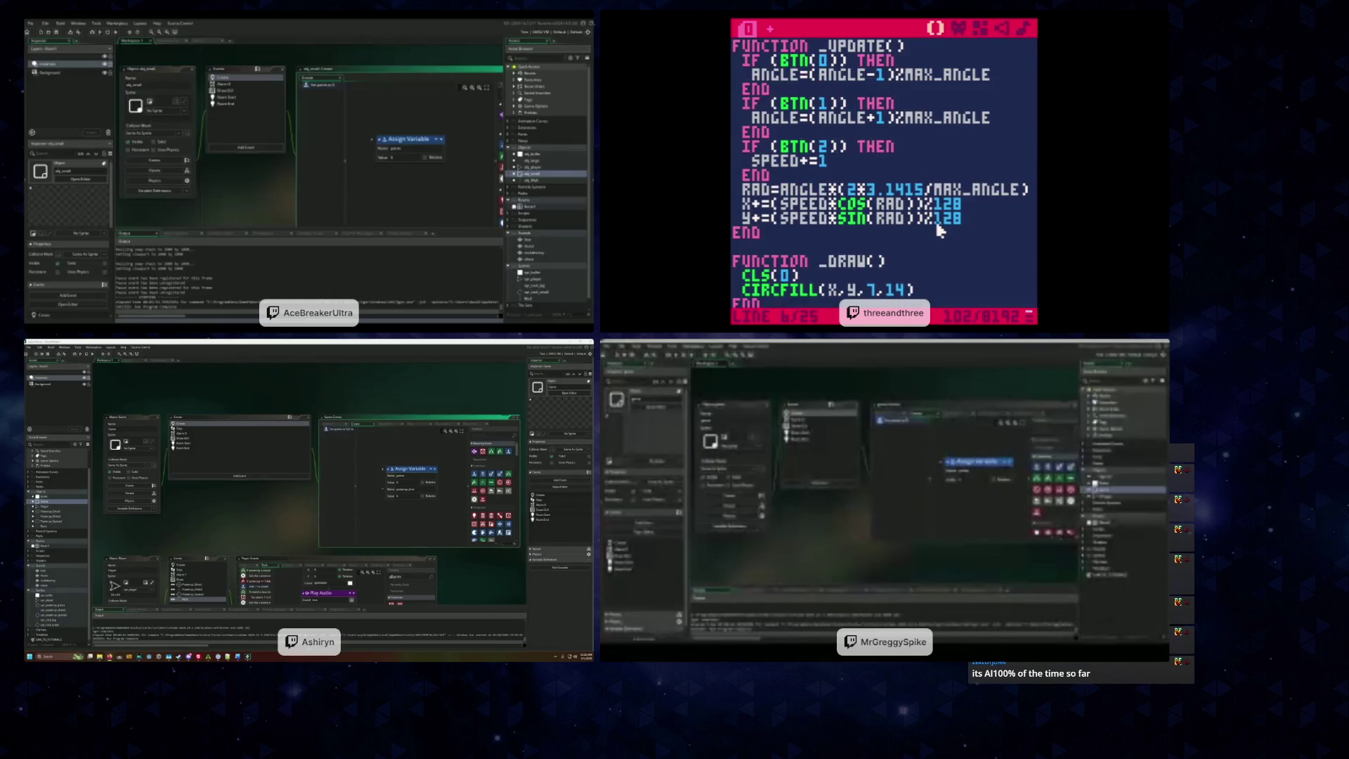
pyautogui.scroll(-2, 937, 226)
pyautogui.scroll(2, 939, 230)
pyautogui.click(851, 216)
pyautogui.write('SMULT*')
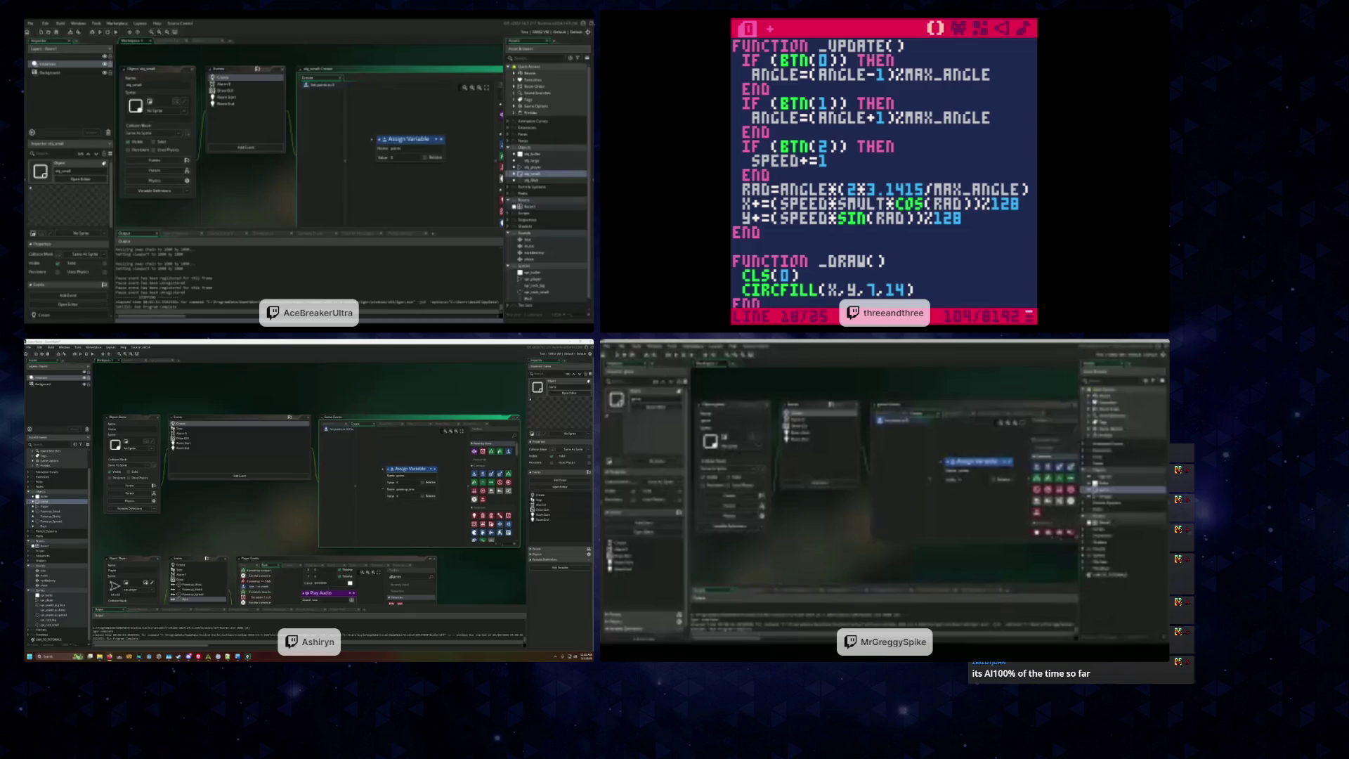
pyautogui.write('*')
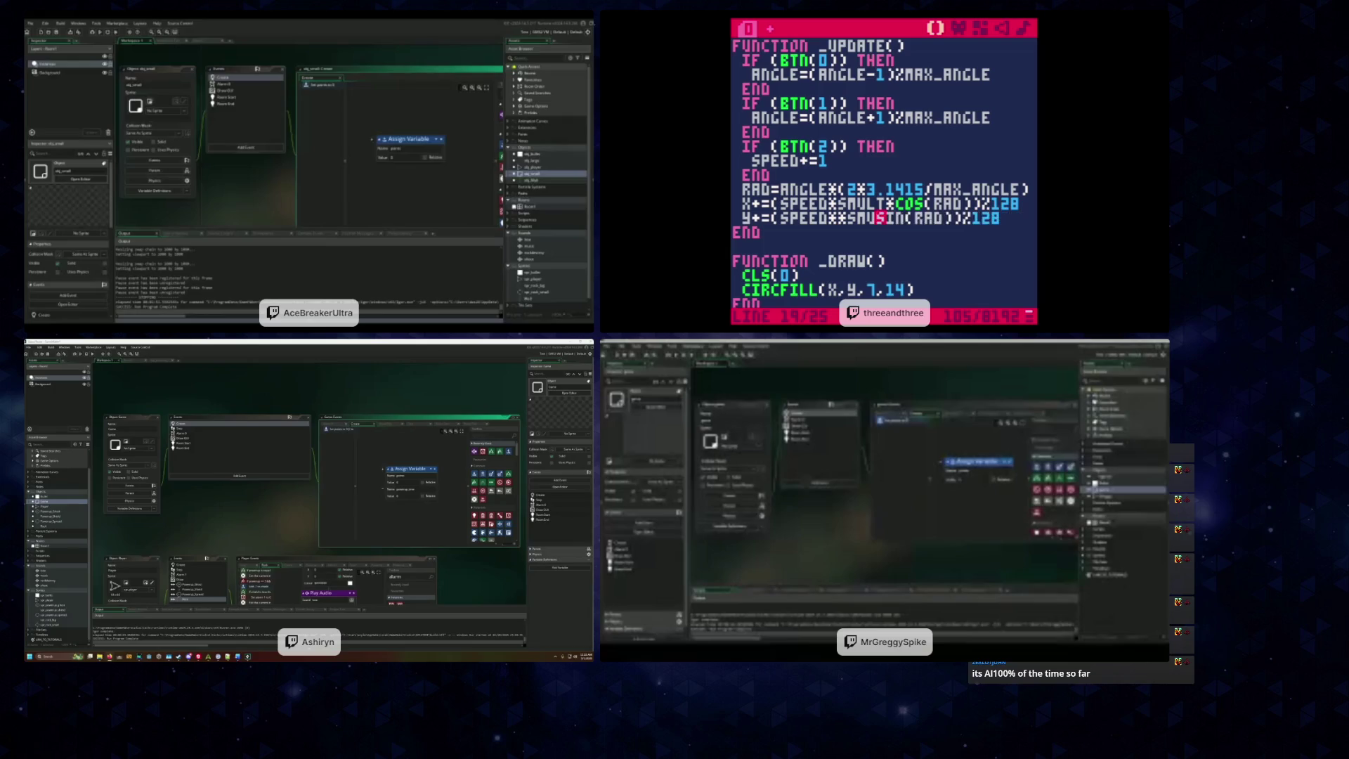
pyautogui.press('BackSpace')
pyautogui.write('SMULT*')
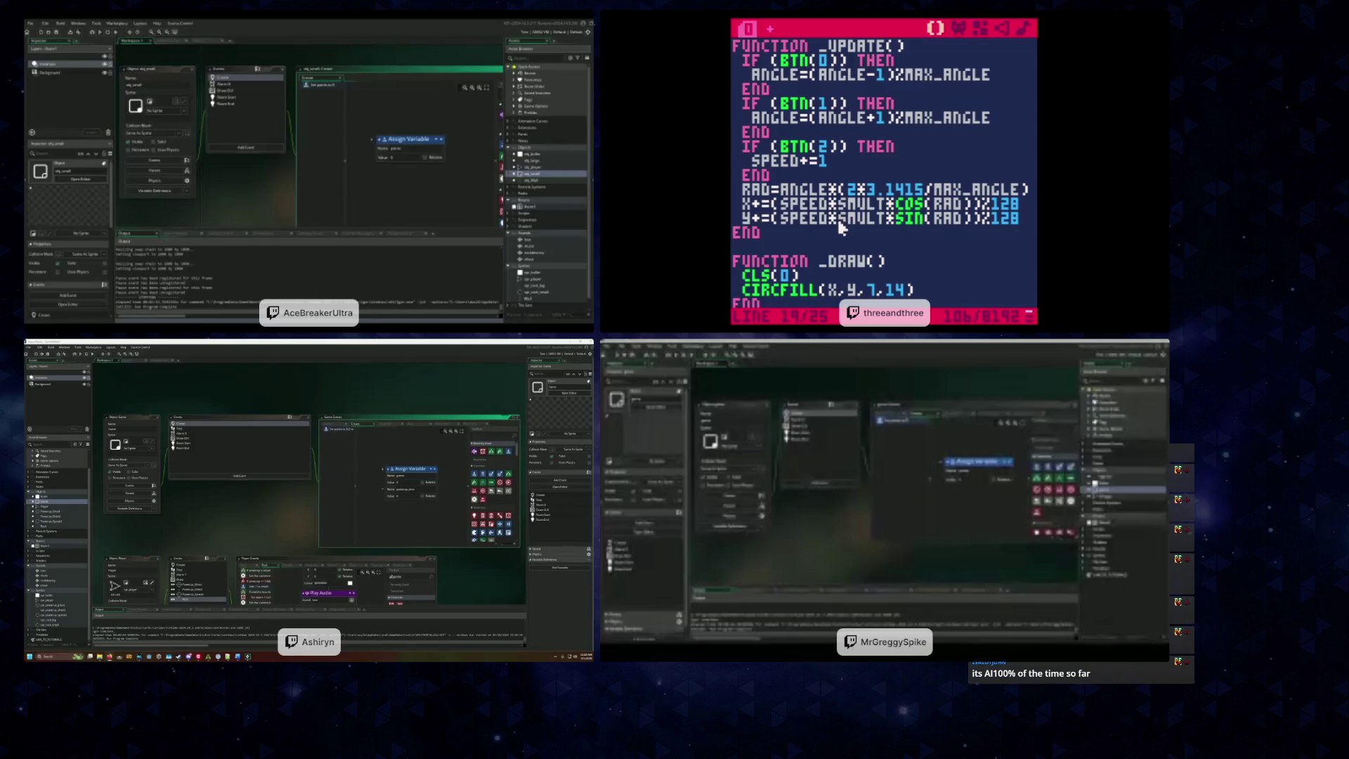
pyautogui.click(858, 239)
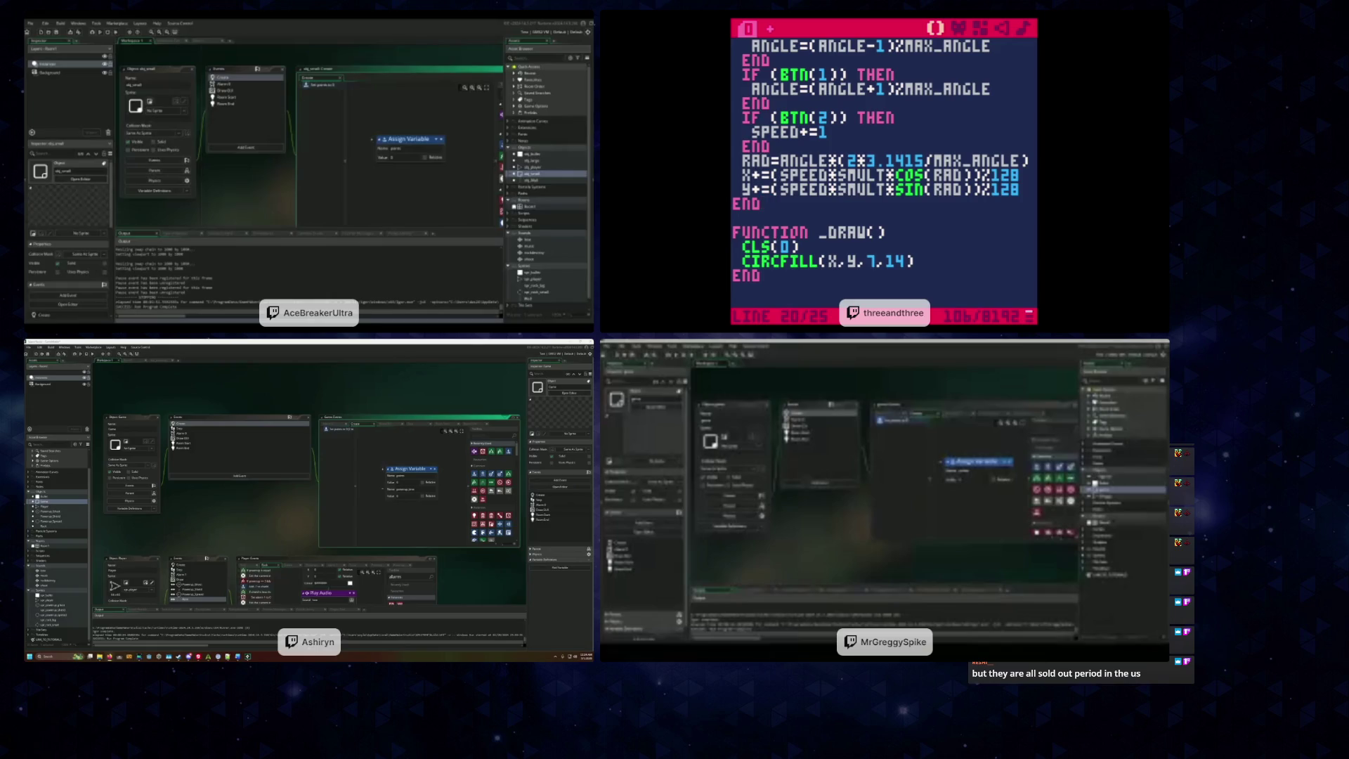
pyautogui.press('BackSpace')
pyautogui.press('BackSpace')
pyautogui.press('BackSpace')
pyautogui.press('Up')
pyautogui.press('BackSpace')
pyautogui.press('BackSpace')
pyautogui.press('BackSpace')
pyautogui.hotkey('ctrl', 'r')
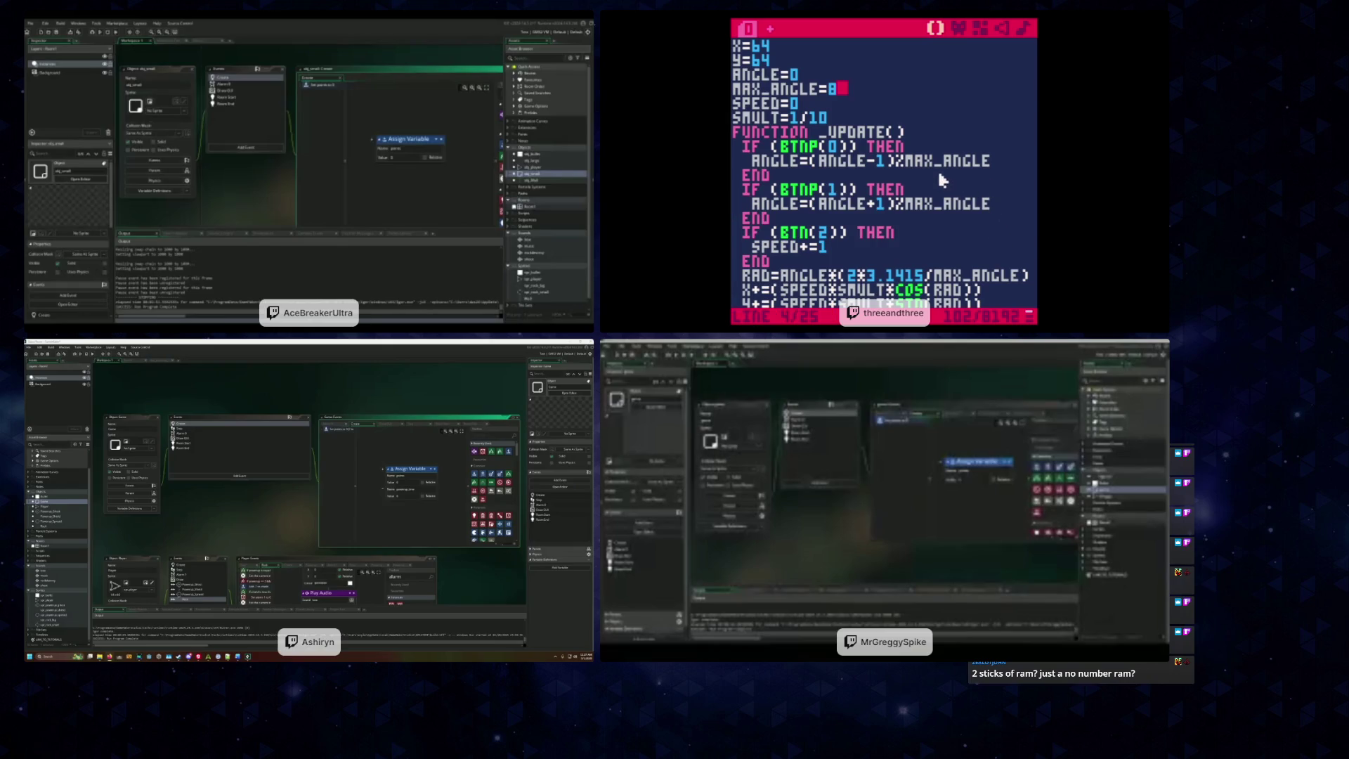
pyautogui.click(911, 162)
pyautogui.scroll(-3, 908, 185)
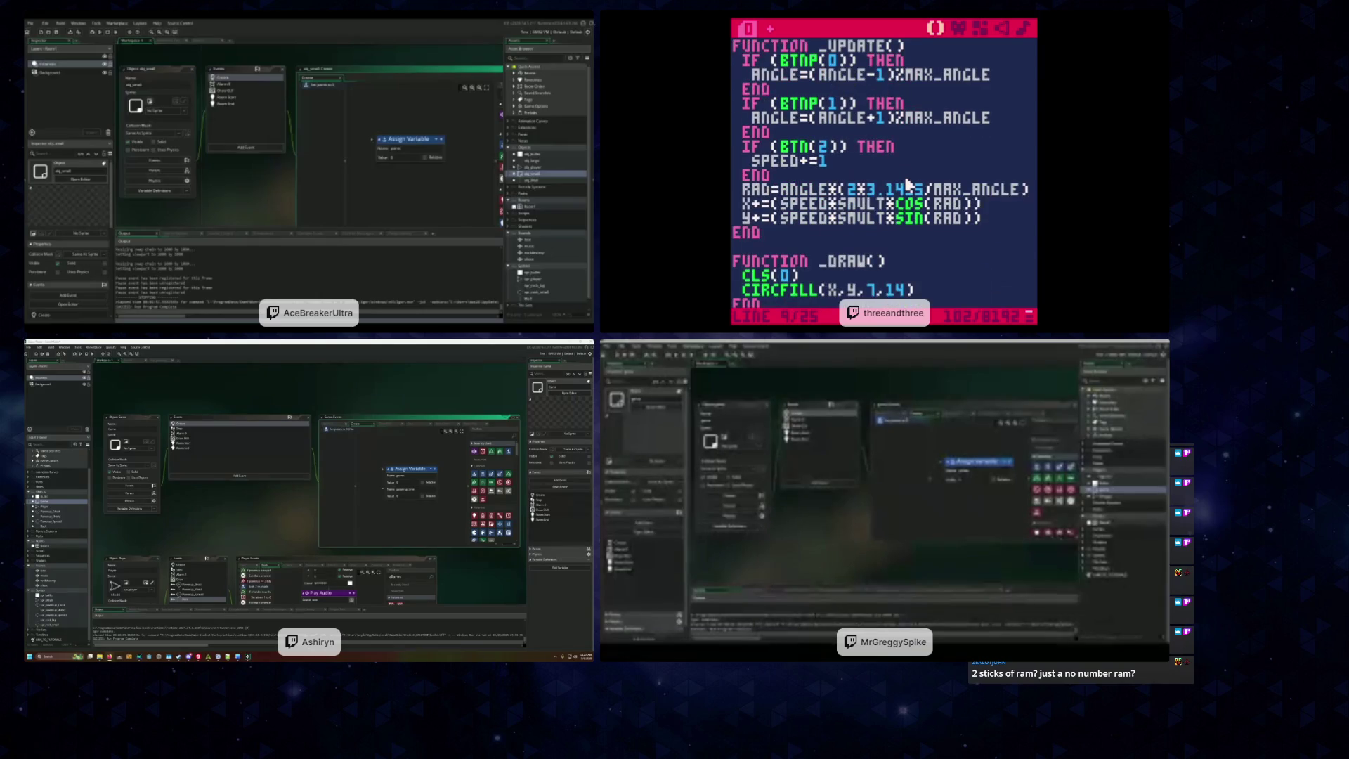
pyautogui.click(1004, 220)
pyautogui.press('Return')
pyautogui.write('PRINT(X)')
pyautogui.press('Return')
pyautogui.write('PRINT(Y)')
pyautogui.press('Return')
pyautogui.write('PRINT(ANGLE)')
pyautogui.press('Return')
pyautogui.write('PRINT(SPEED)')
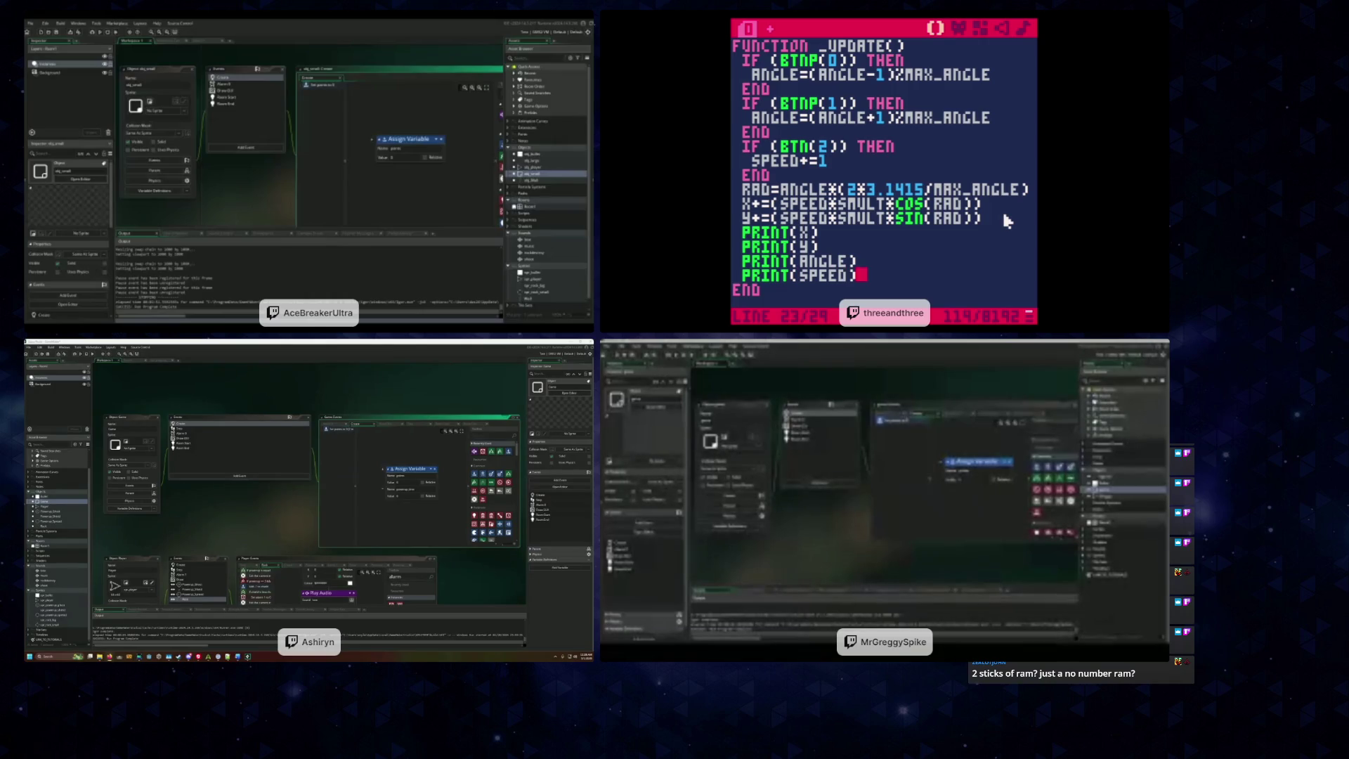
pyautogui.hotkey('ctrl', 'r')
pyautogui.moveTo(745, 233); pyautogui.dragTo(839, 276)
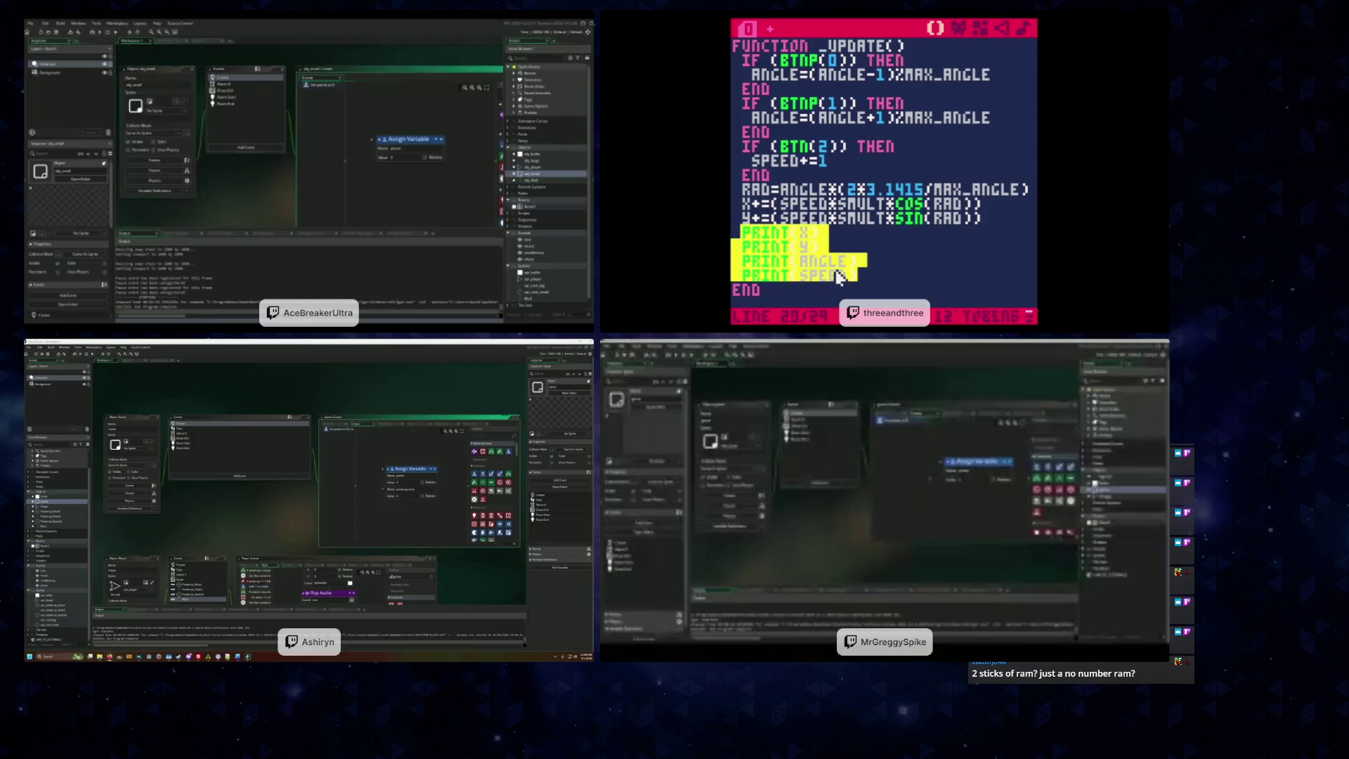
pyautogui.press('Delete')
pyautogui.scroll(1, 840, 276)
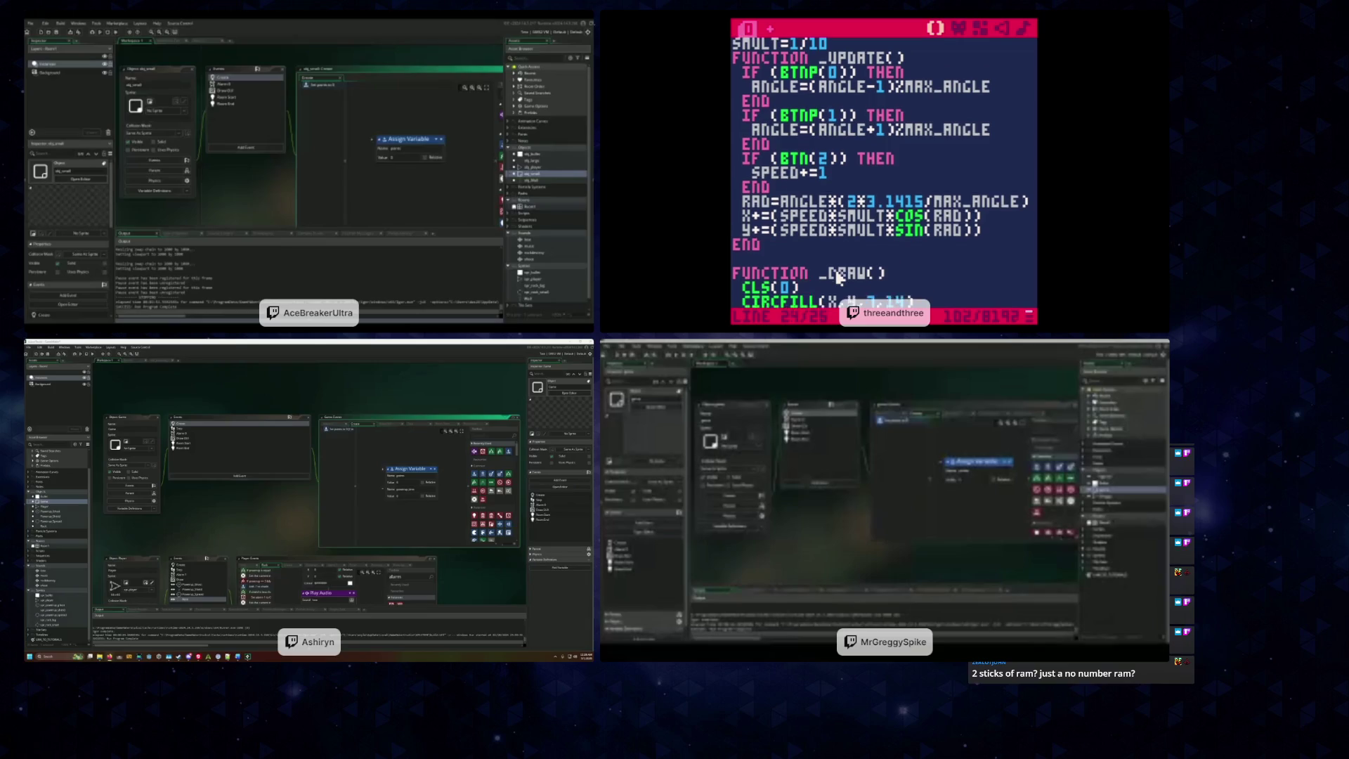
pyautogui.press('Down')
pyautogui.press('Delete')
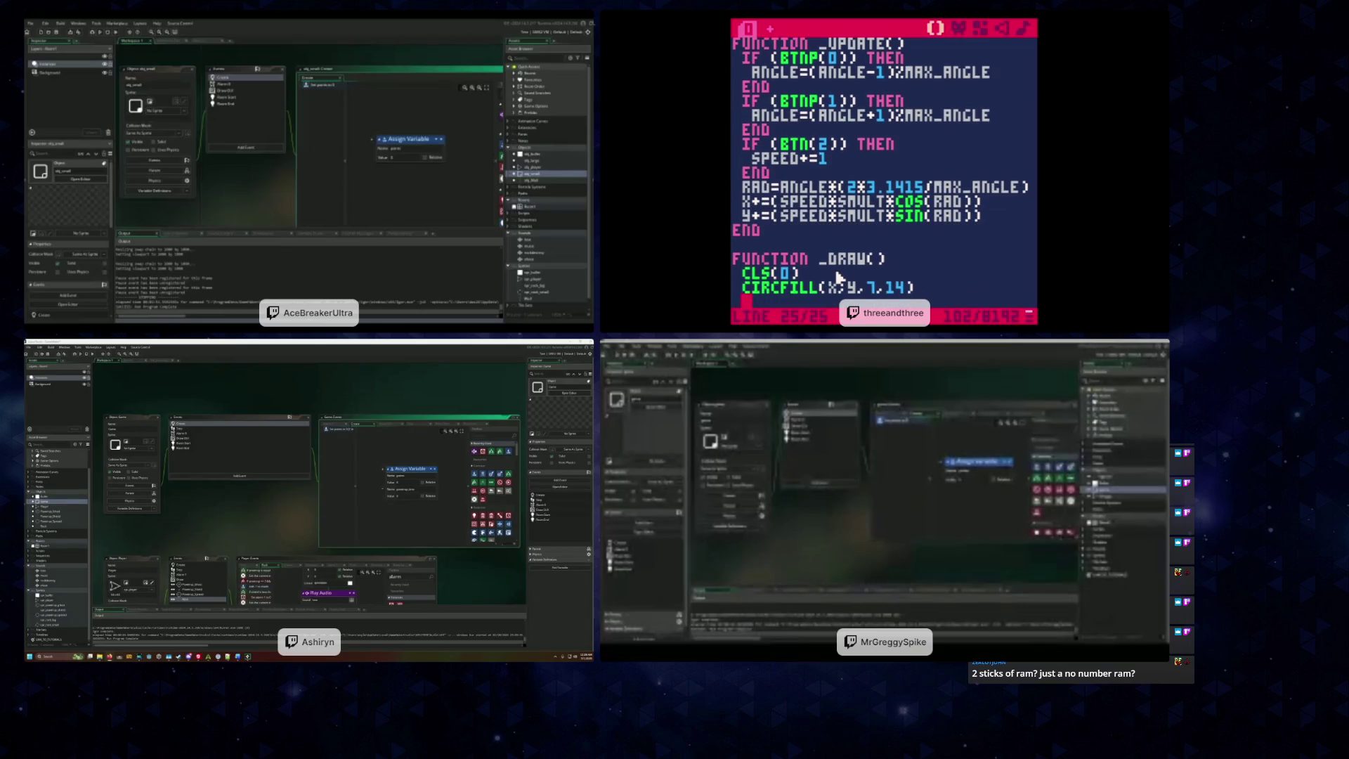
pyautogui.hotkey('ctrl', 'v')
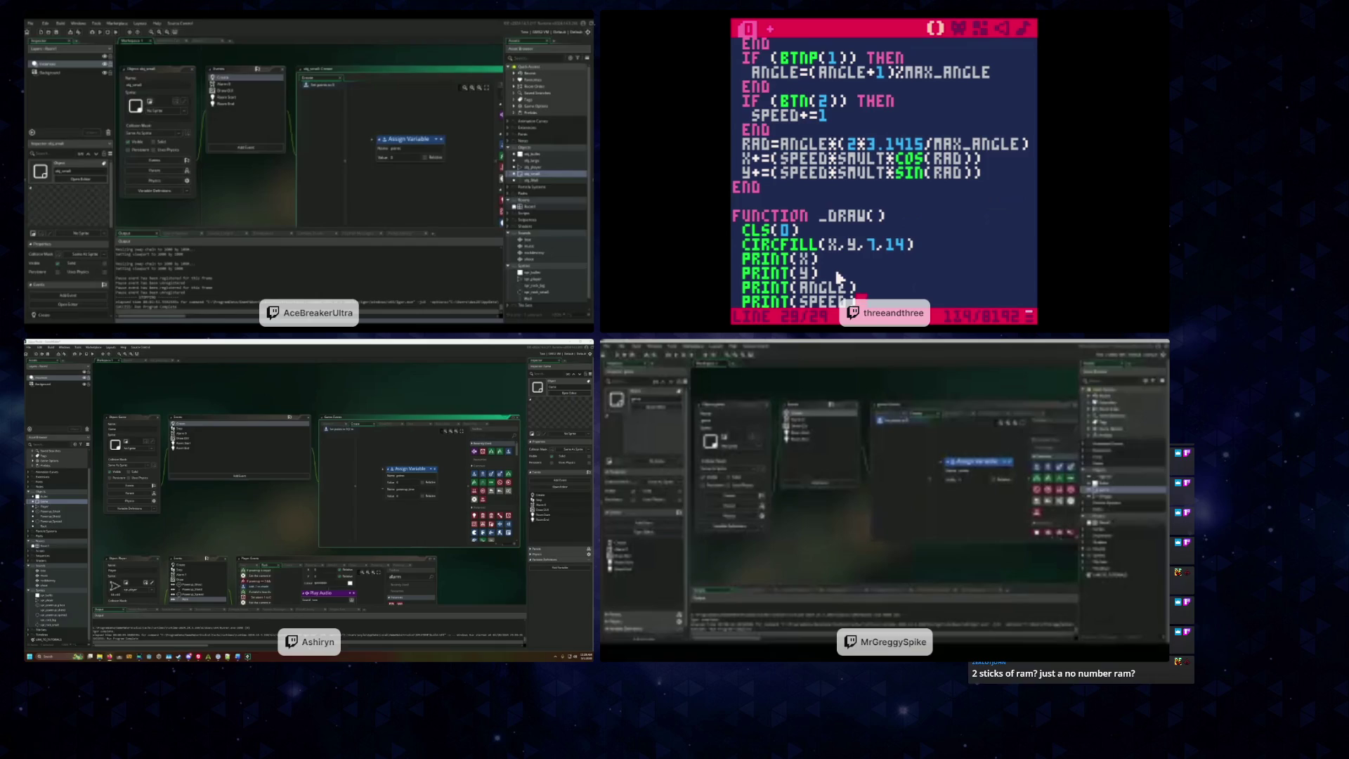
pyautogui.hotkey('ctrl', 'r')
pyautogui.press('Up')
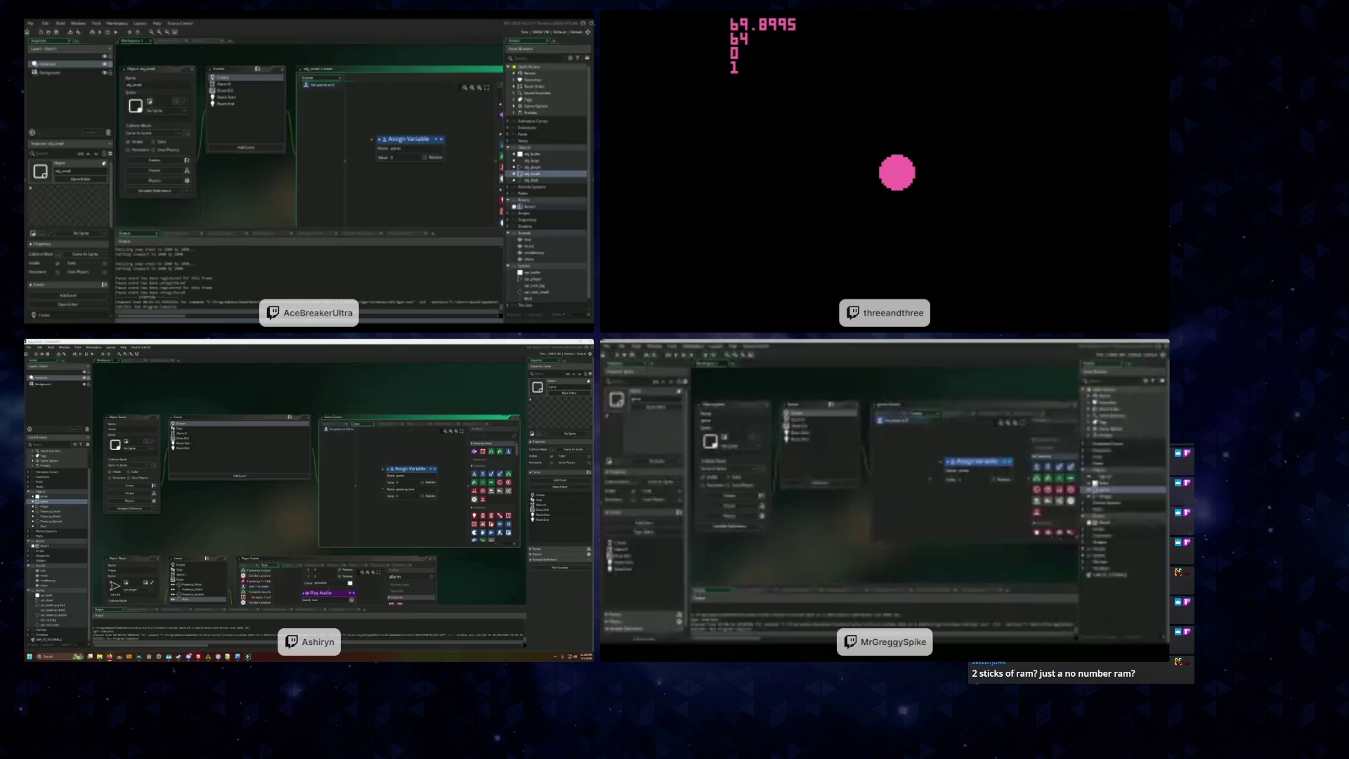
pyautogui.press('Right')
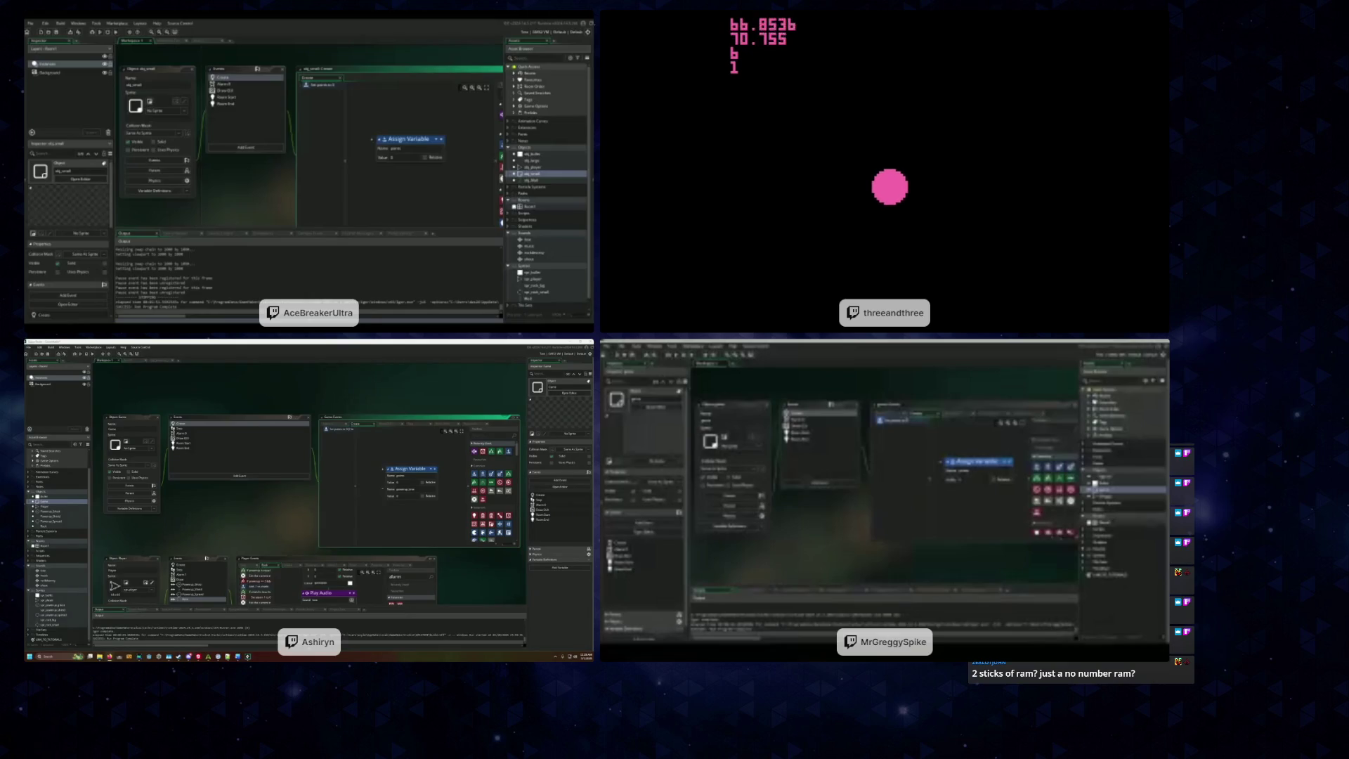
pyautogui.press('Down')
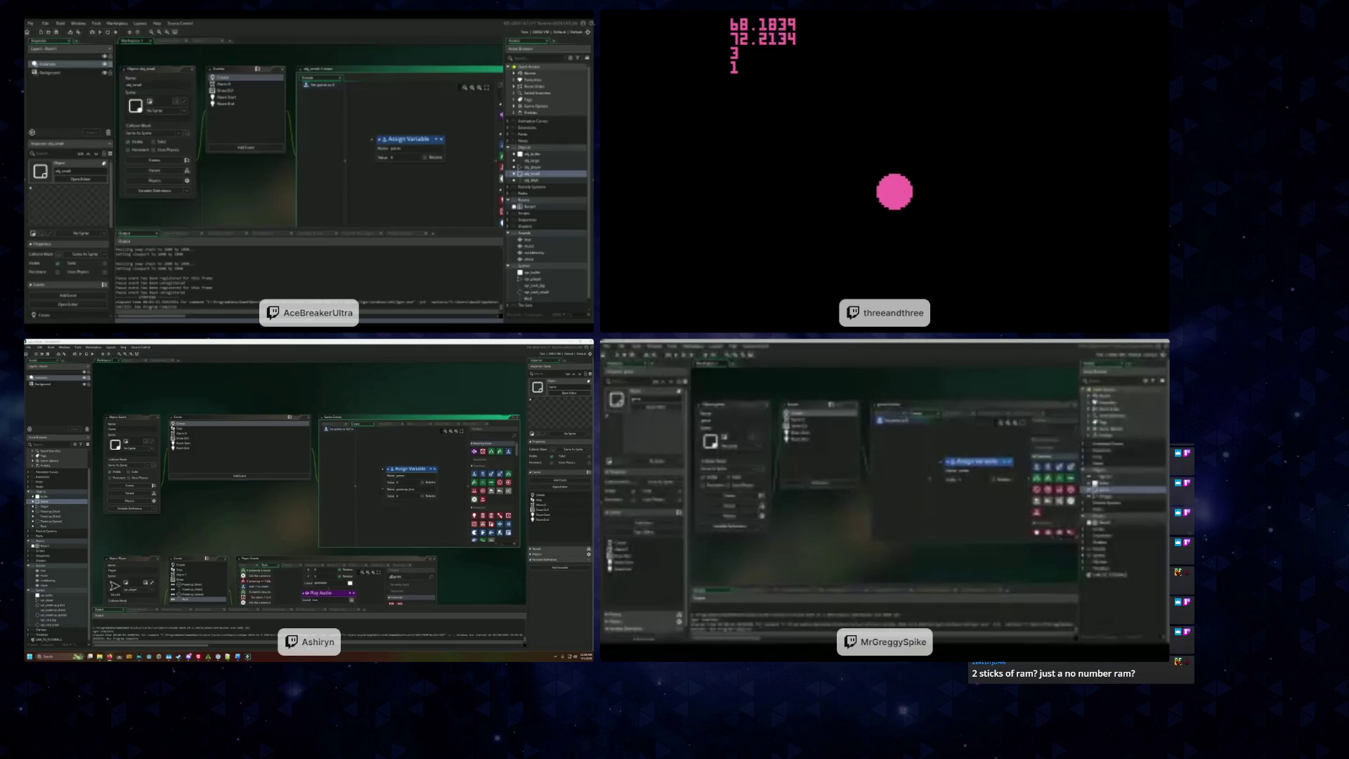
pyautogui.press('Down')
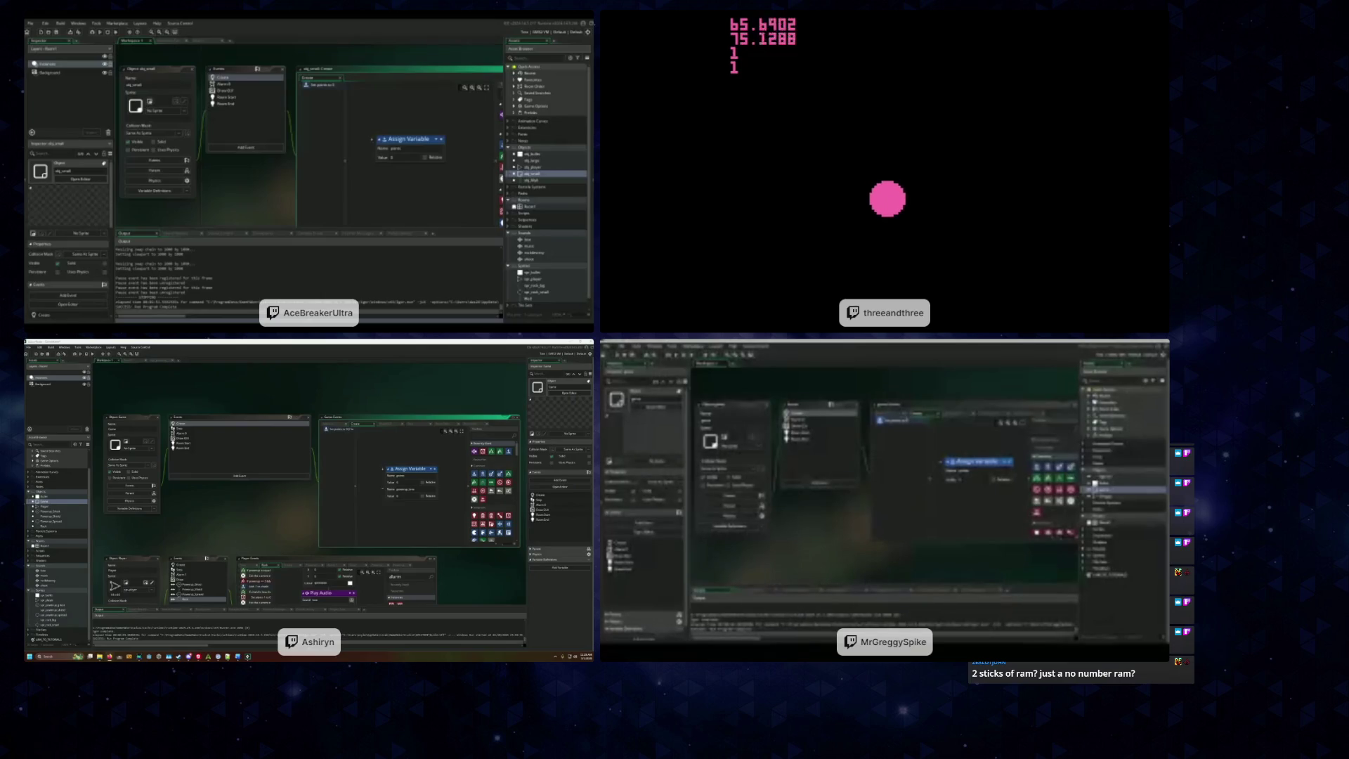
pyautogui.press('Escape')
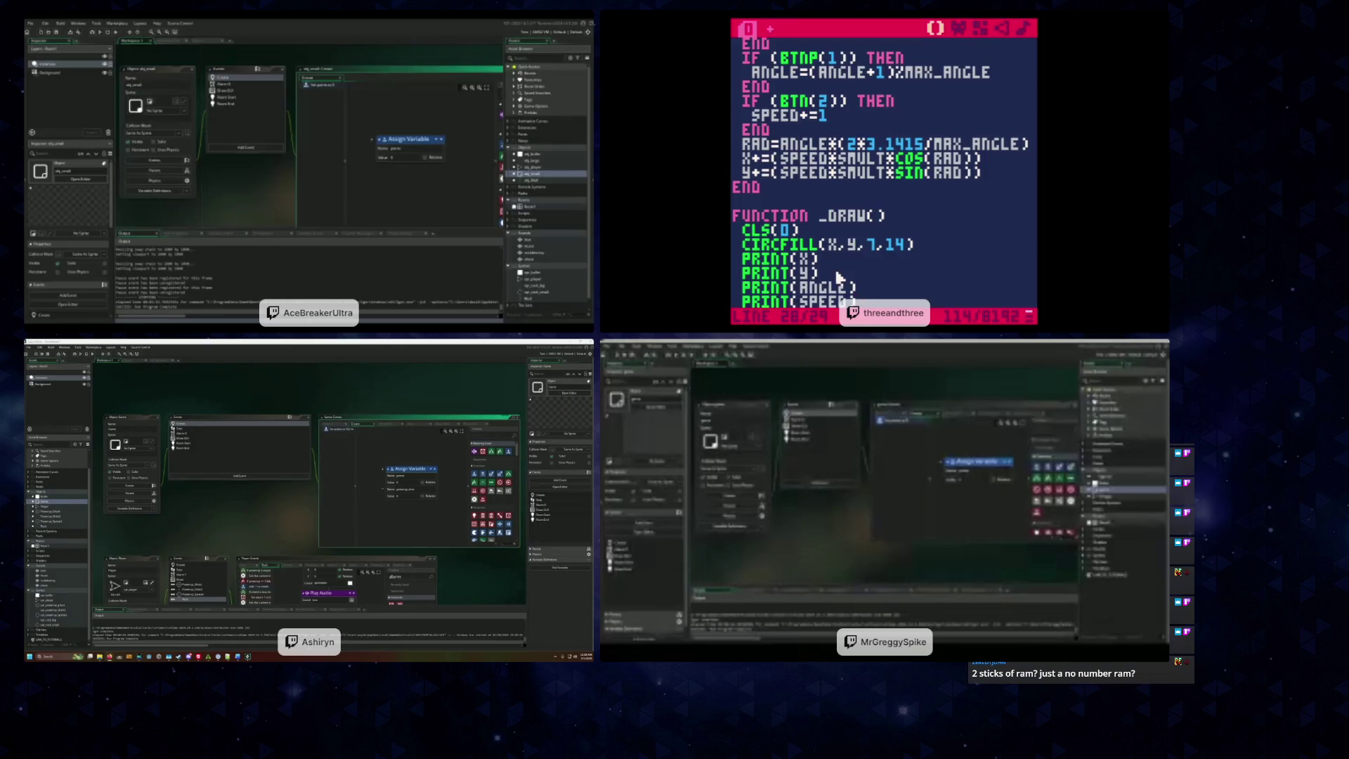
pyautogui.scroll(4, 840, 260)
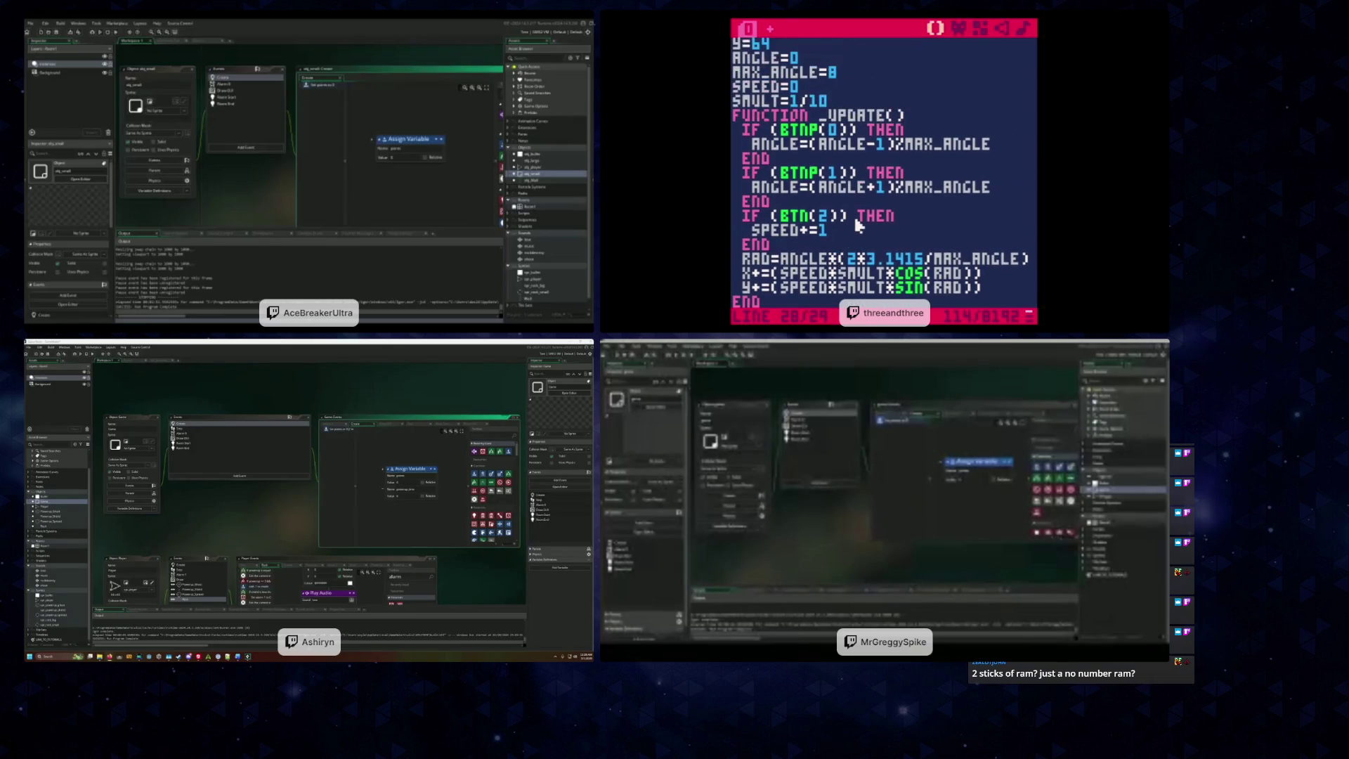
pyautogui.scroll(-1, 859, 225)
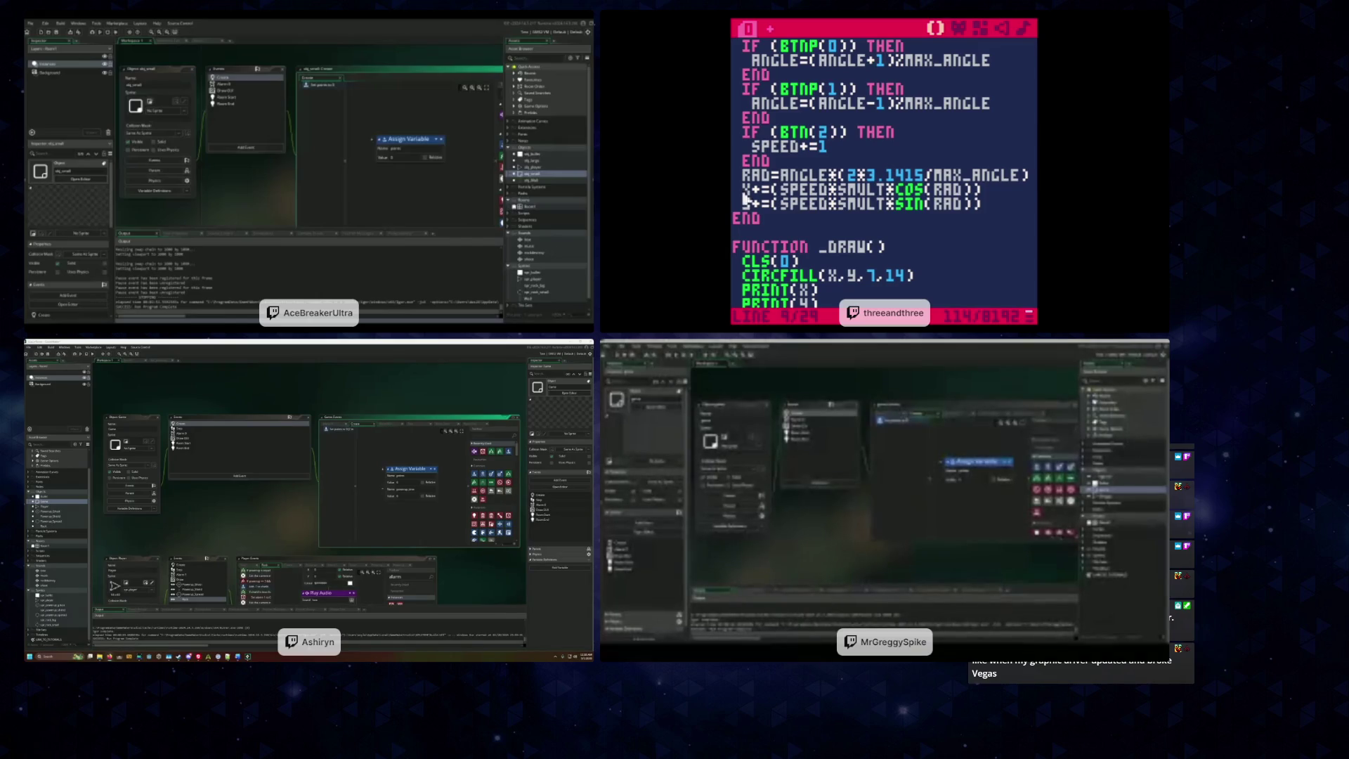
pyautogui.click(820, 209)
pyautogui.click(771, 210)
pyautogui.press('BackSpace')
pyautogui.press('BackSpace')
pyautogui.write('-=')
pyautogui.hotkey('ctrl', 'r')
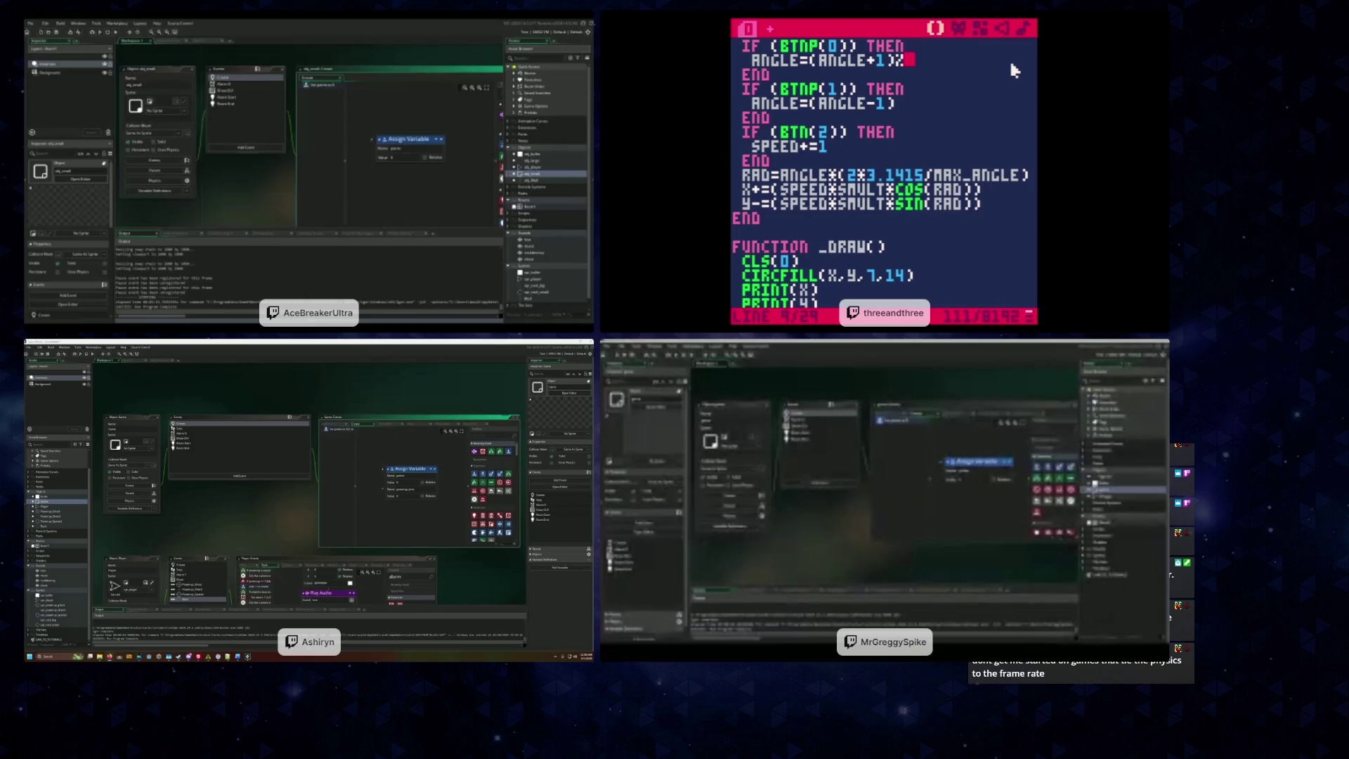
pyautogui.press('BackSpace')
pyautogui.click(854, 179)
pyautogui.press('BackSpace')
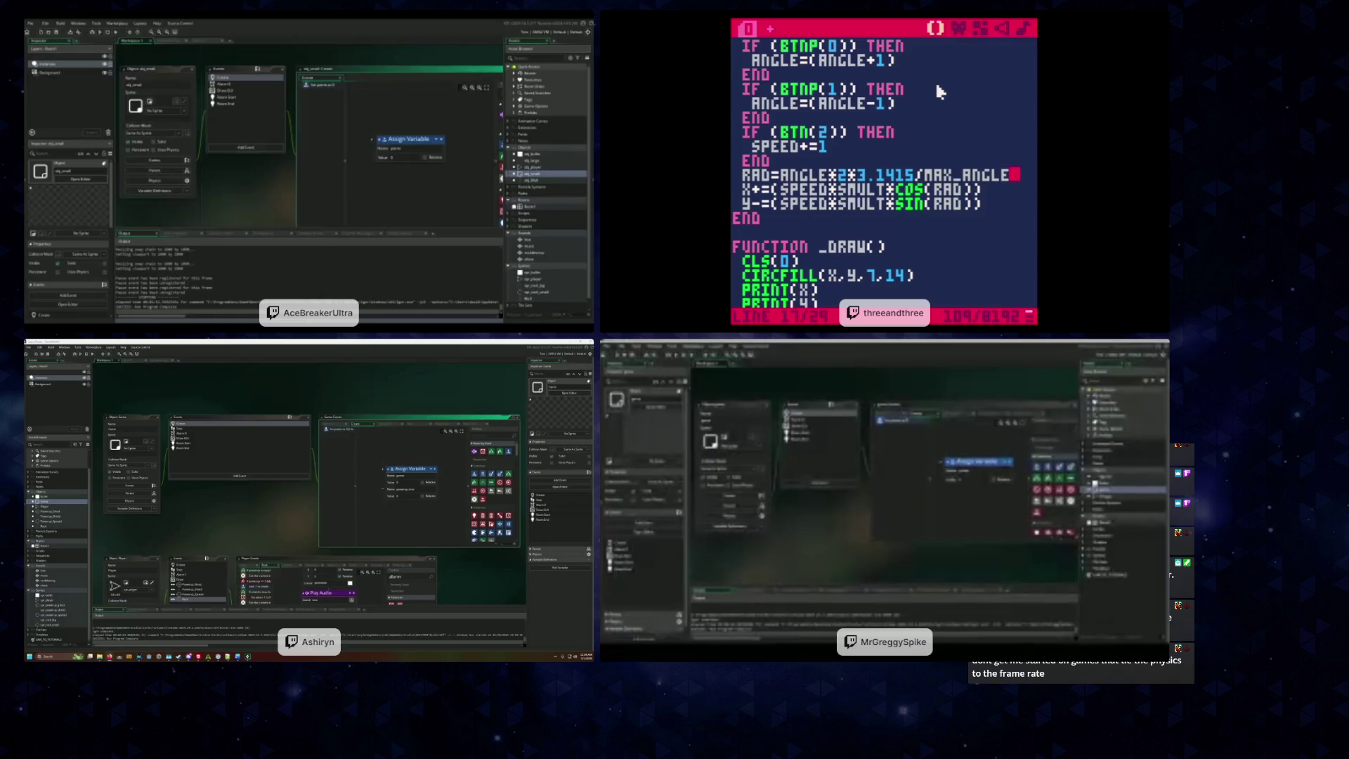
pyautogui.hotkey('ctrl', 'r')
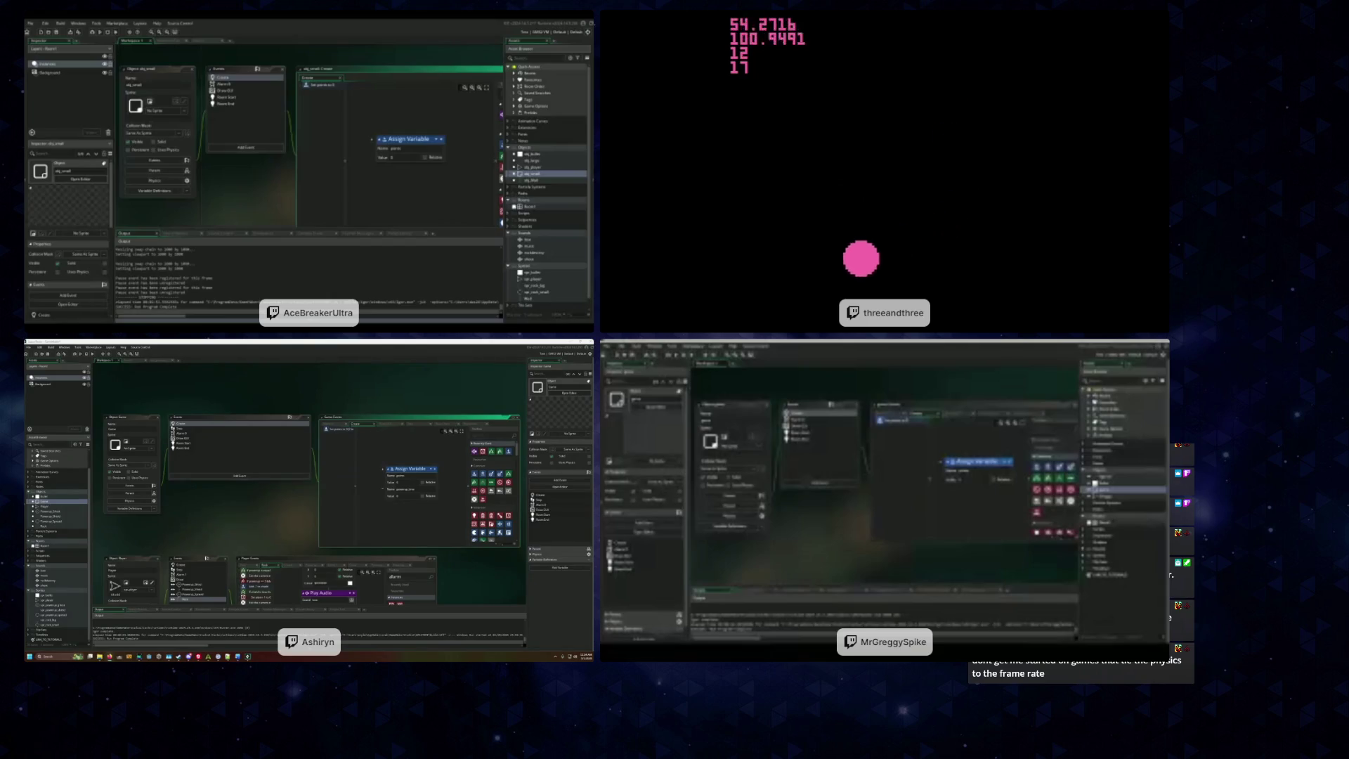
pyautogui.press('Escape')
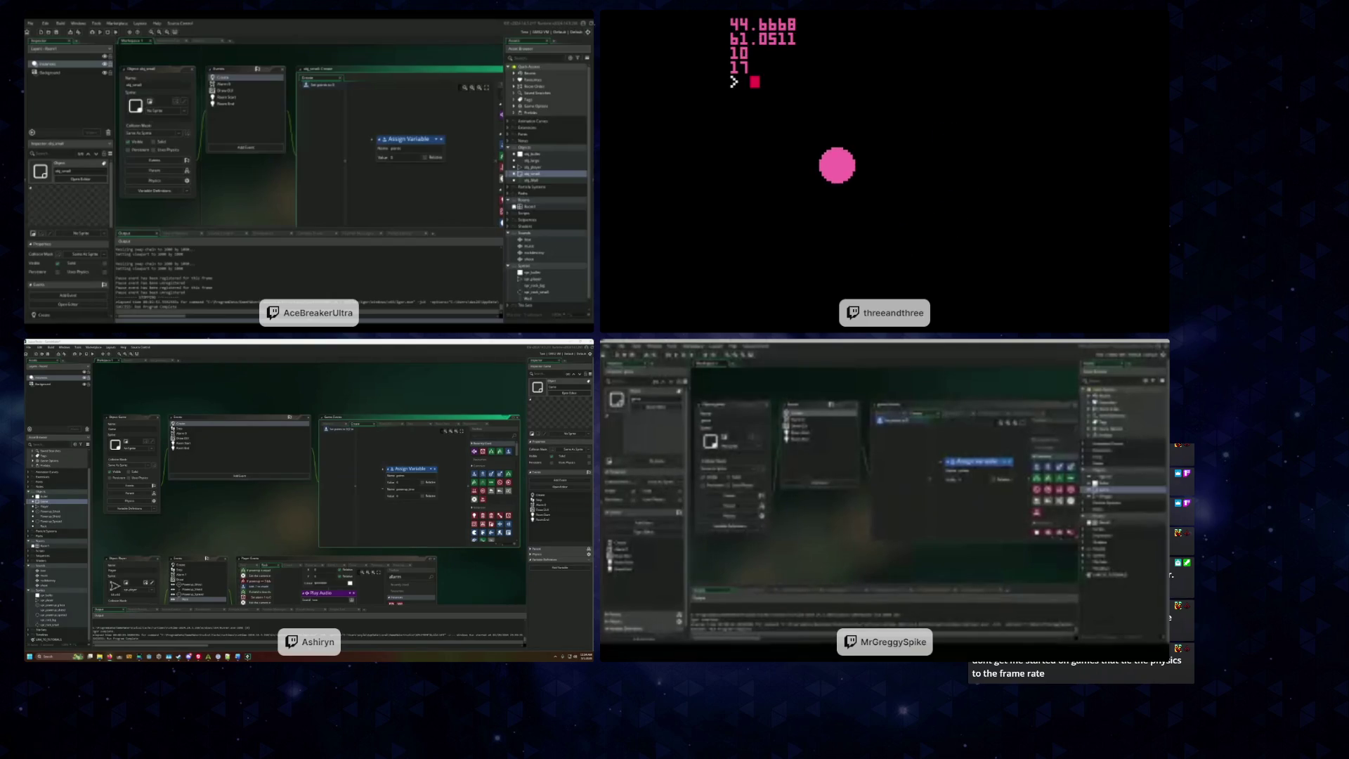
pyautogui.press('Escape')
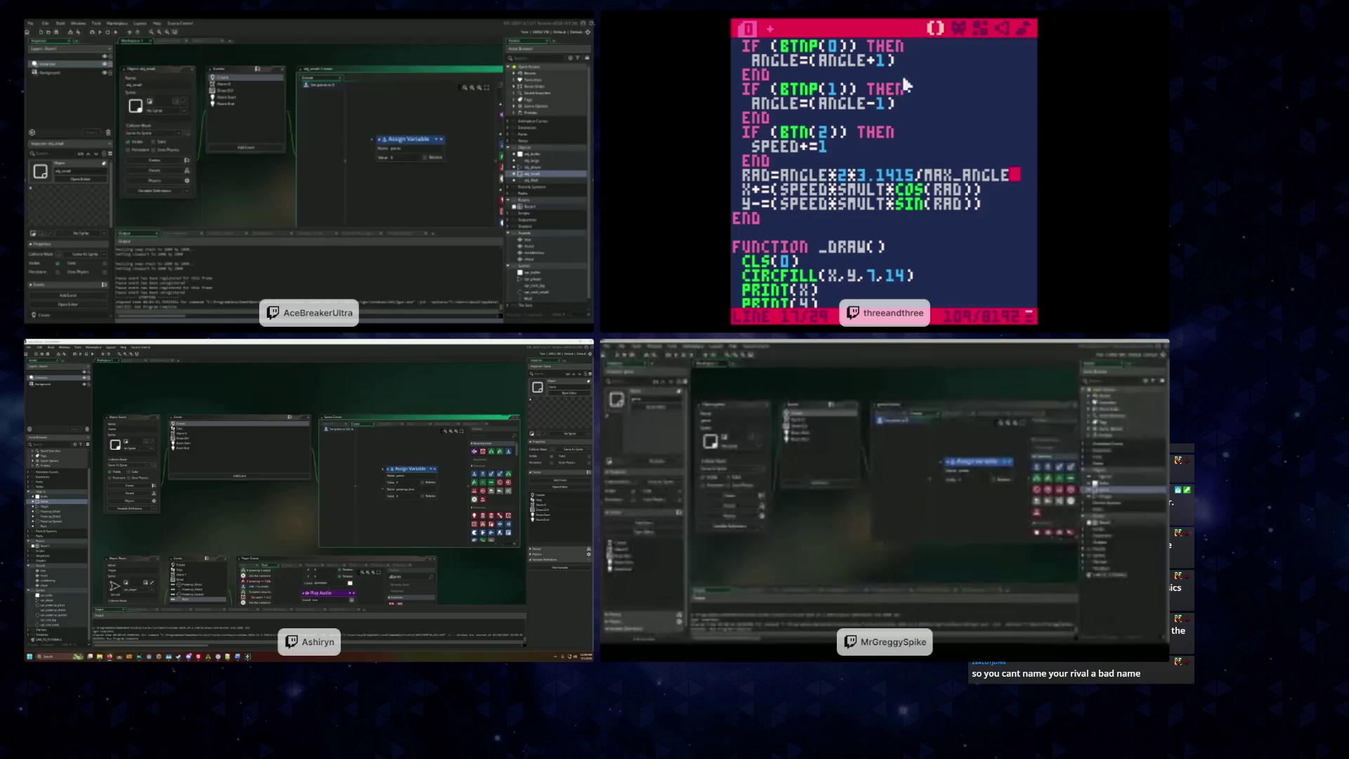
pyautogui.scroll(3, 931, 211)
pyautogui.click(836, 89)
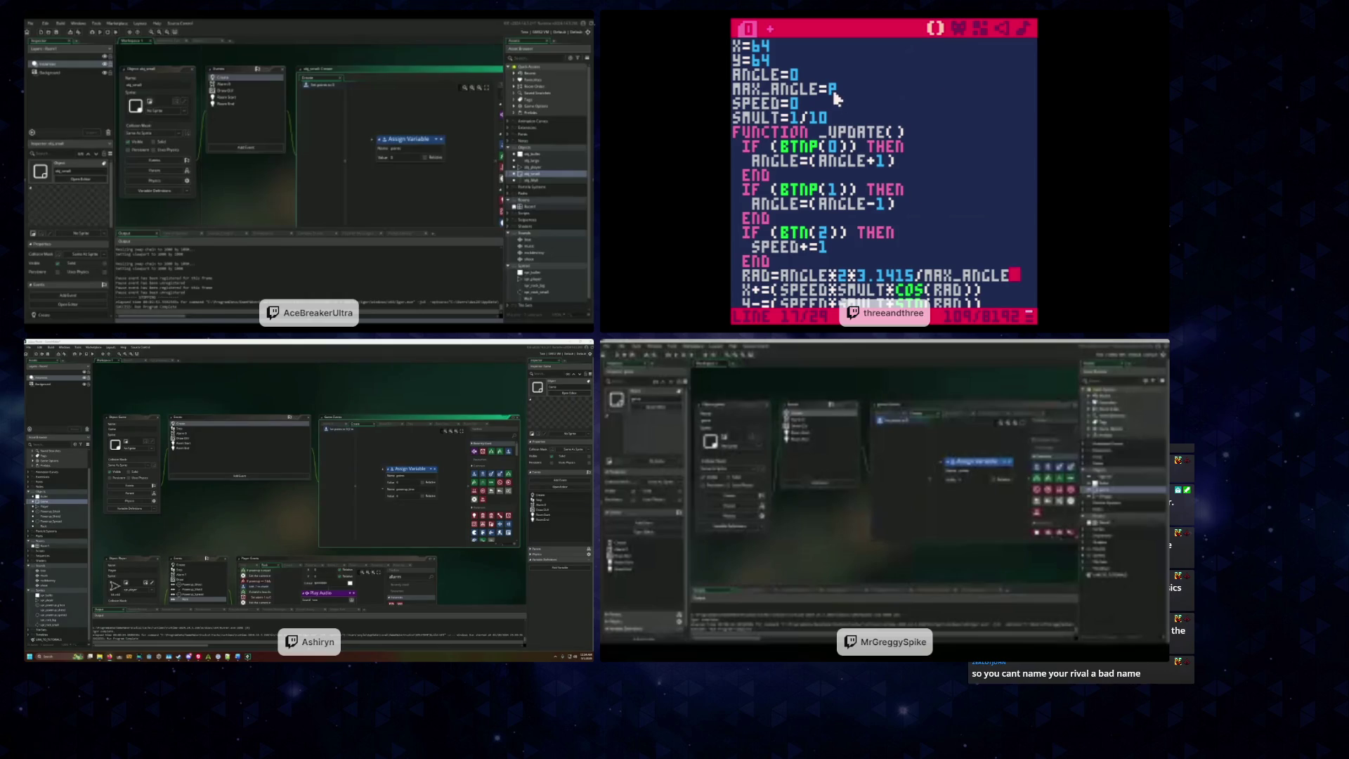
pyautogui.click(824, 62)
pyautogui.press('Return')
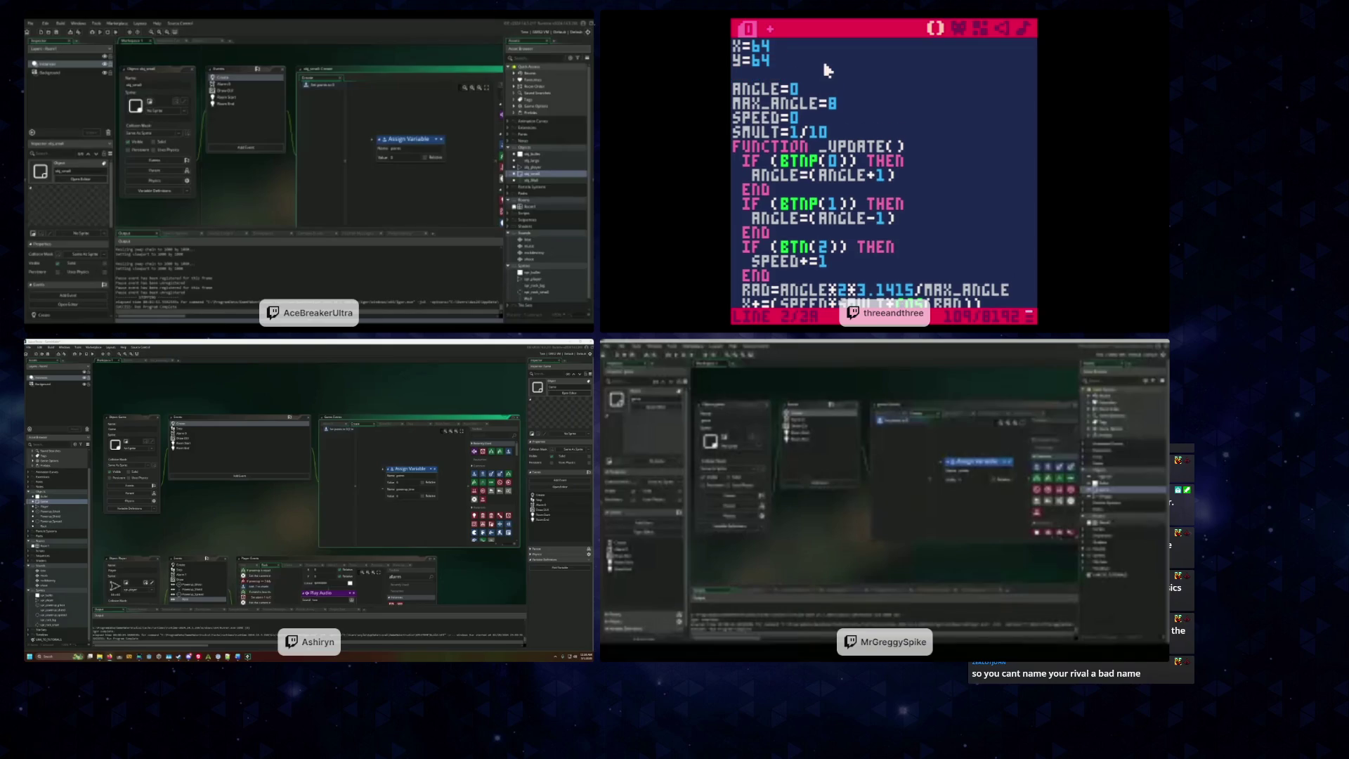
pyautogui.write('vx=0')
pyautogui.press('Return')
pyautogui.write('vy=0')
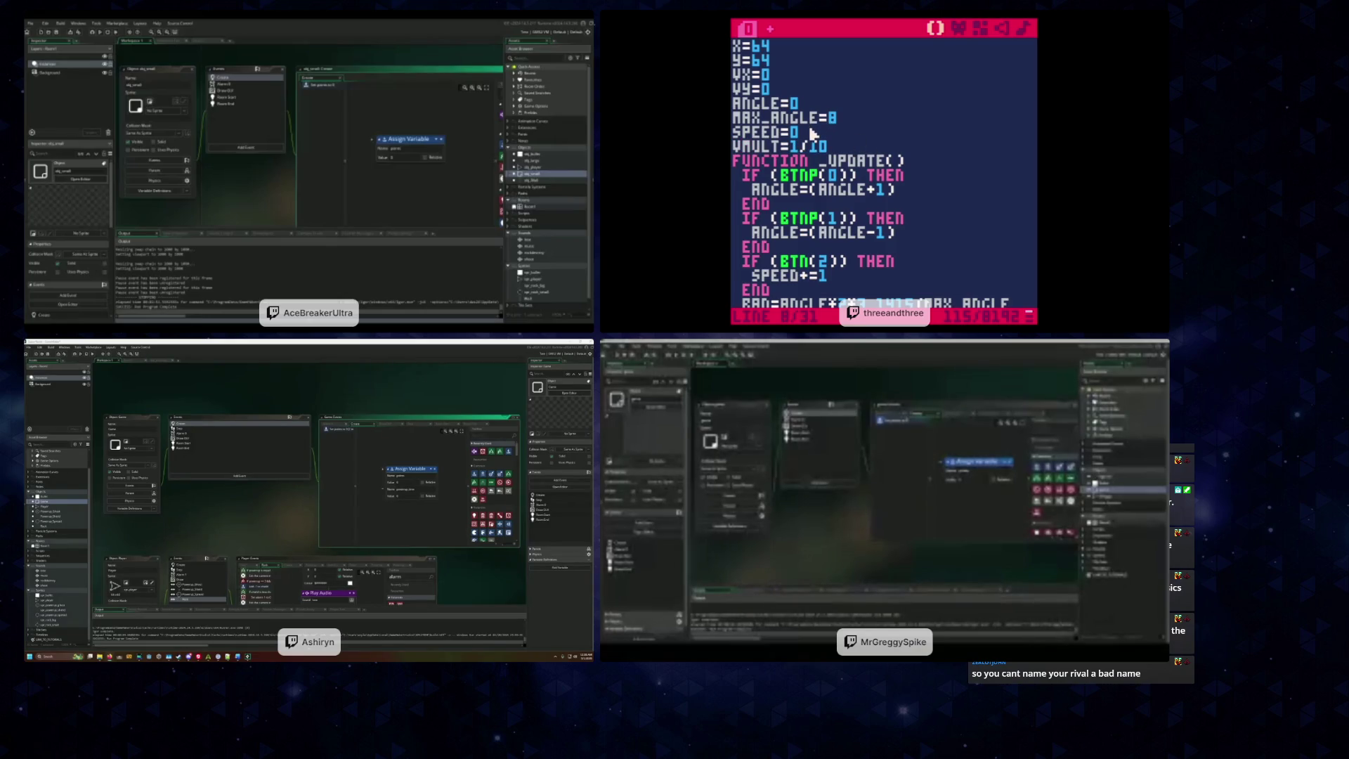
pyautogui.moveTo(801, 132); pyautogui.dragTo(743, 138)
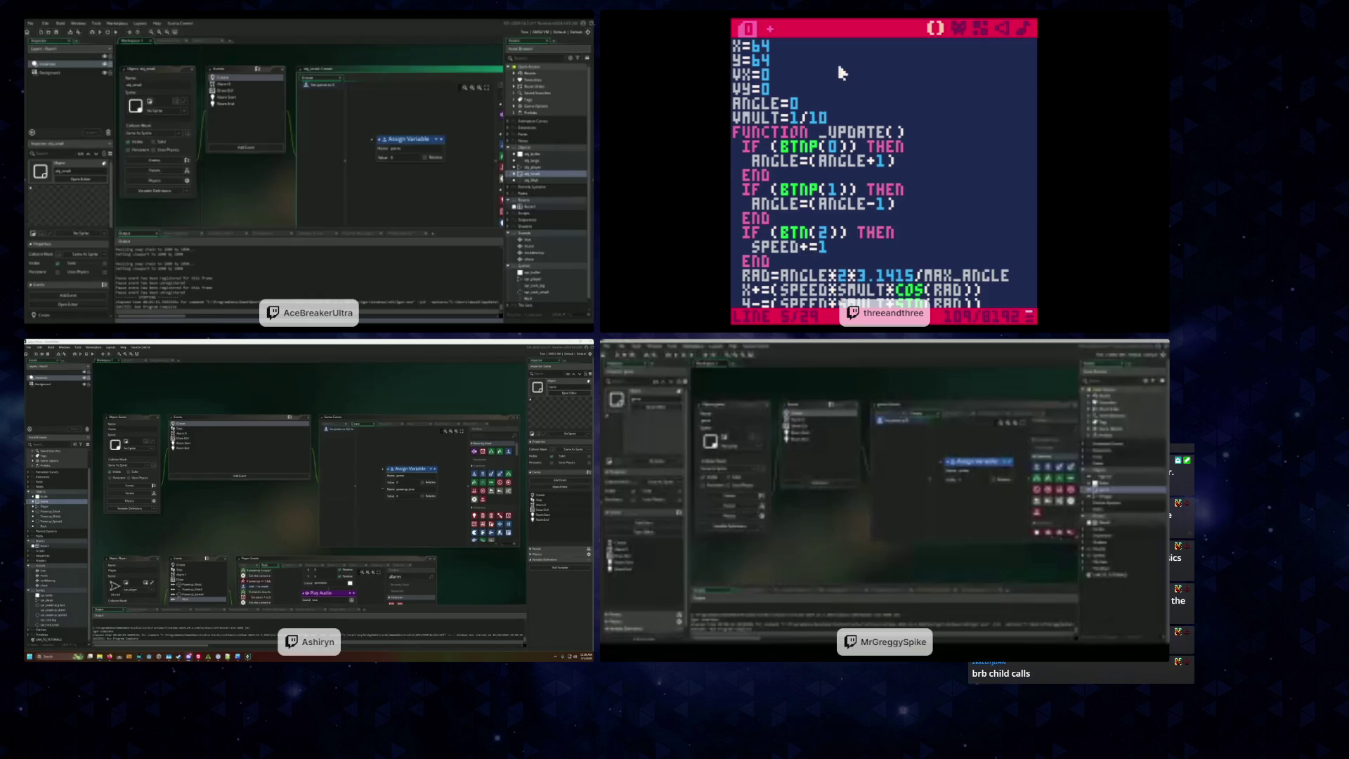
pyautogui.click(872, 50)
pyautogui.scroll(-1, 868, 83)
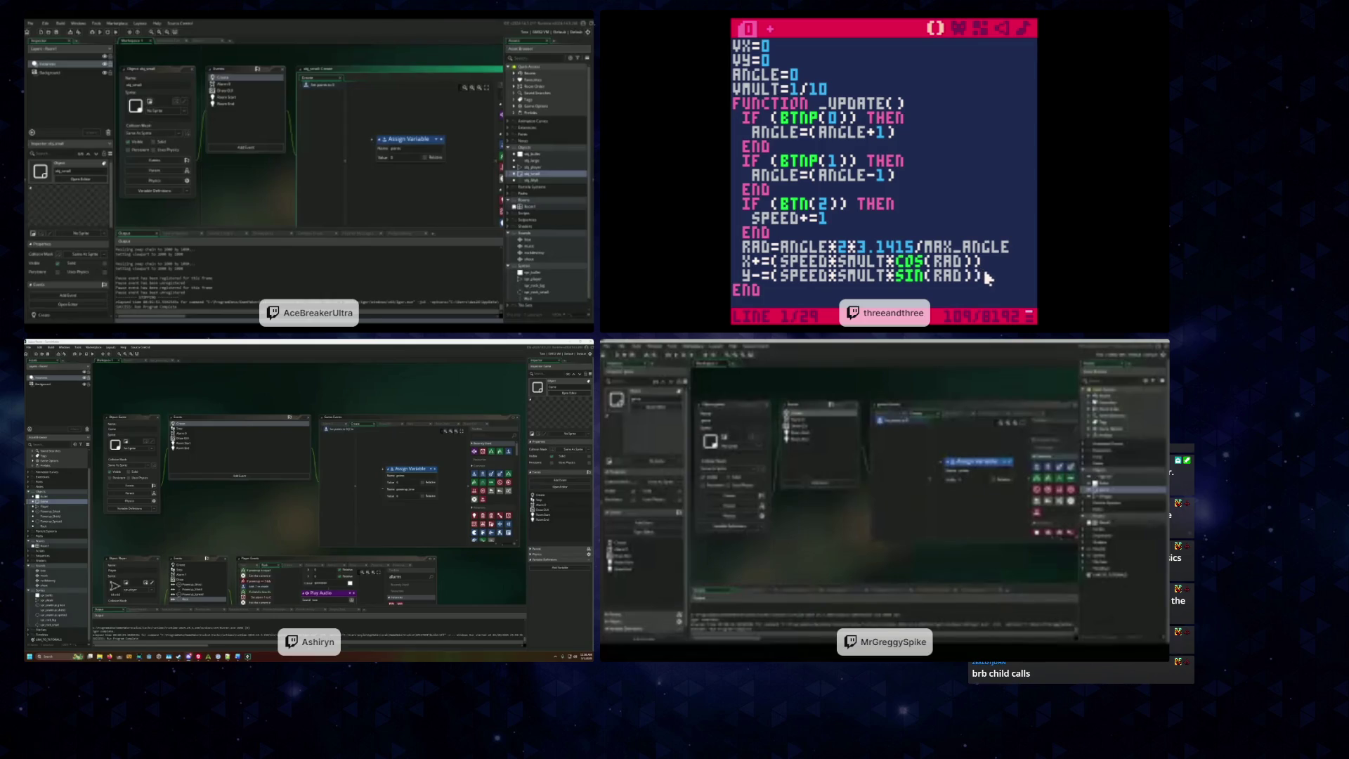
pyautogui.moveTo(982, 275); pyautogui.dragTo(1021, 247)
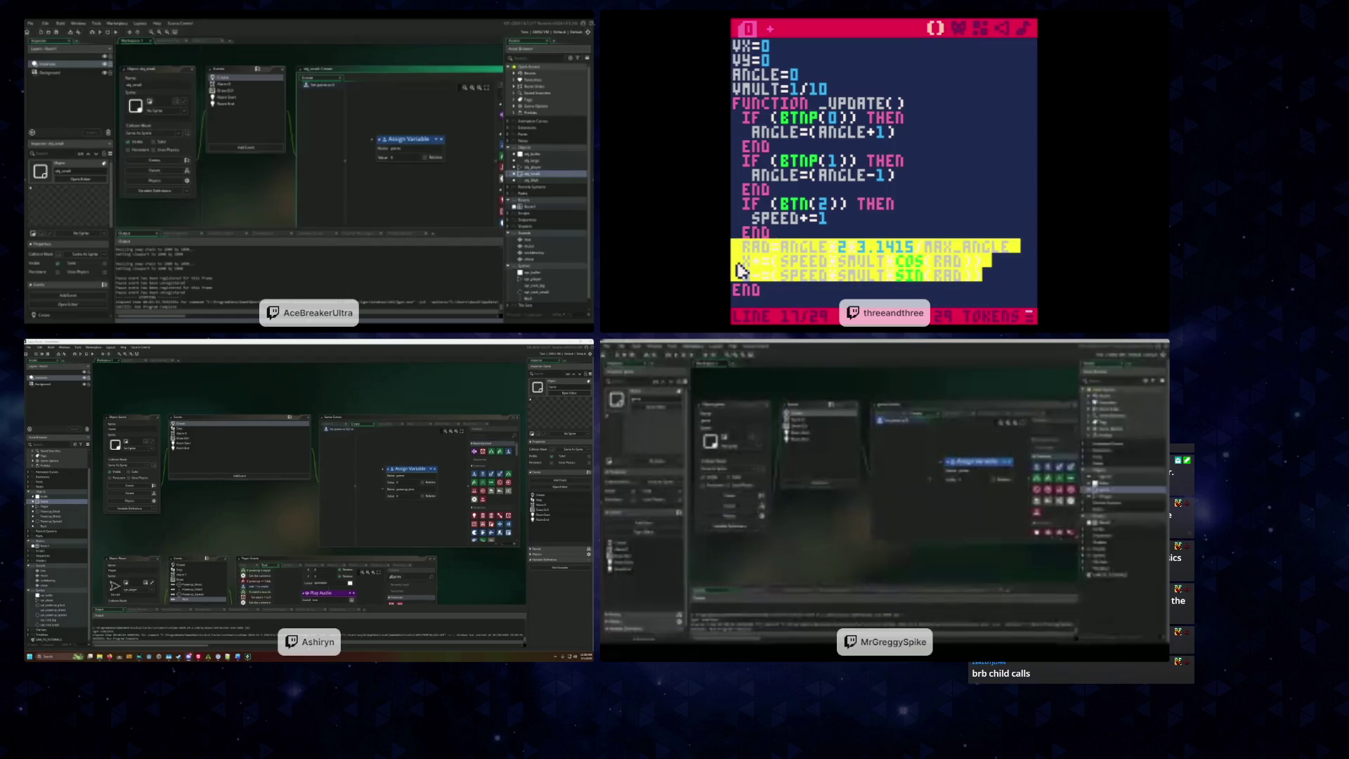
pyautogui.press('BackSpace')
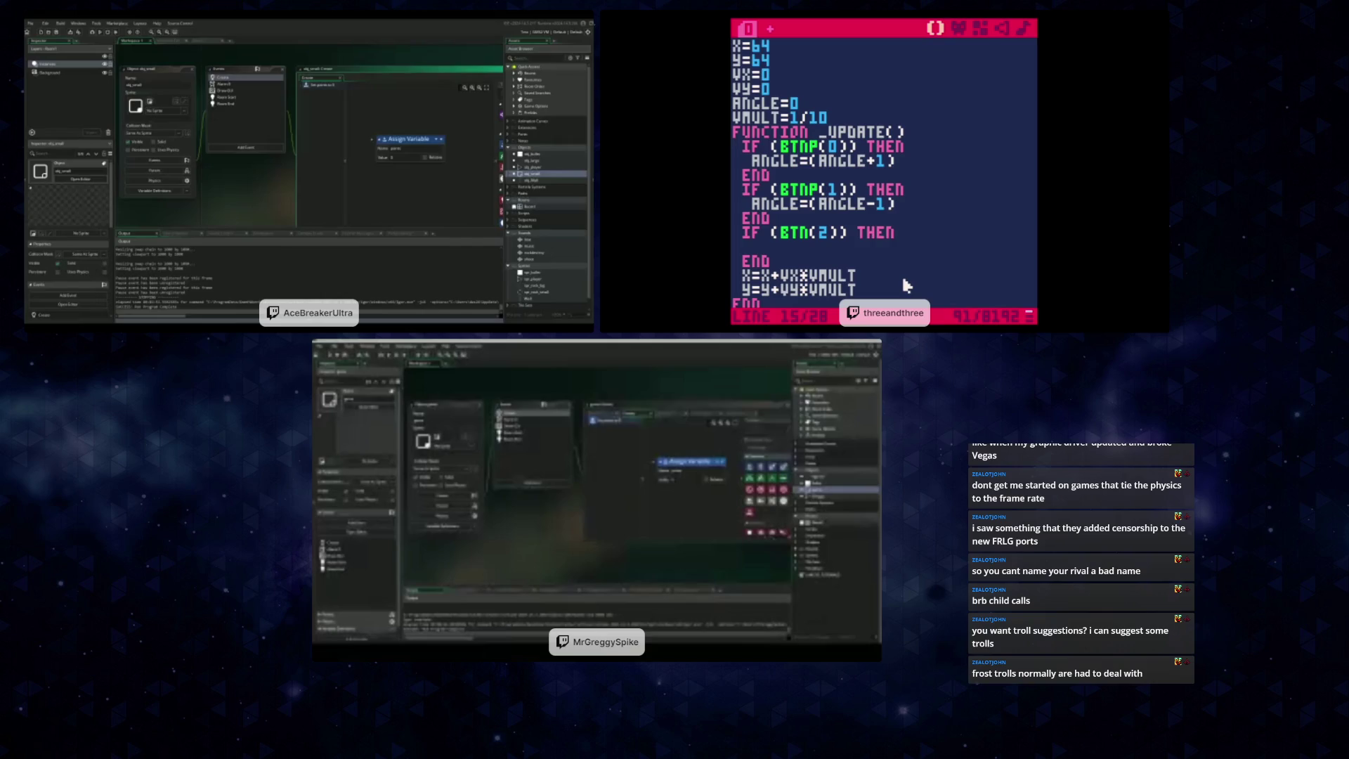
pyautogui.write('if')
pyautogui.write('(angle')
pyautogui.write('==')
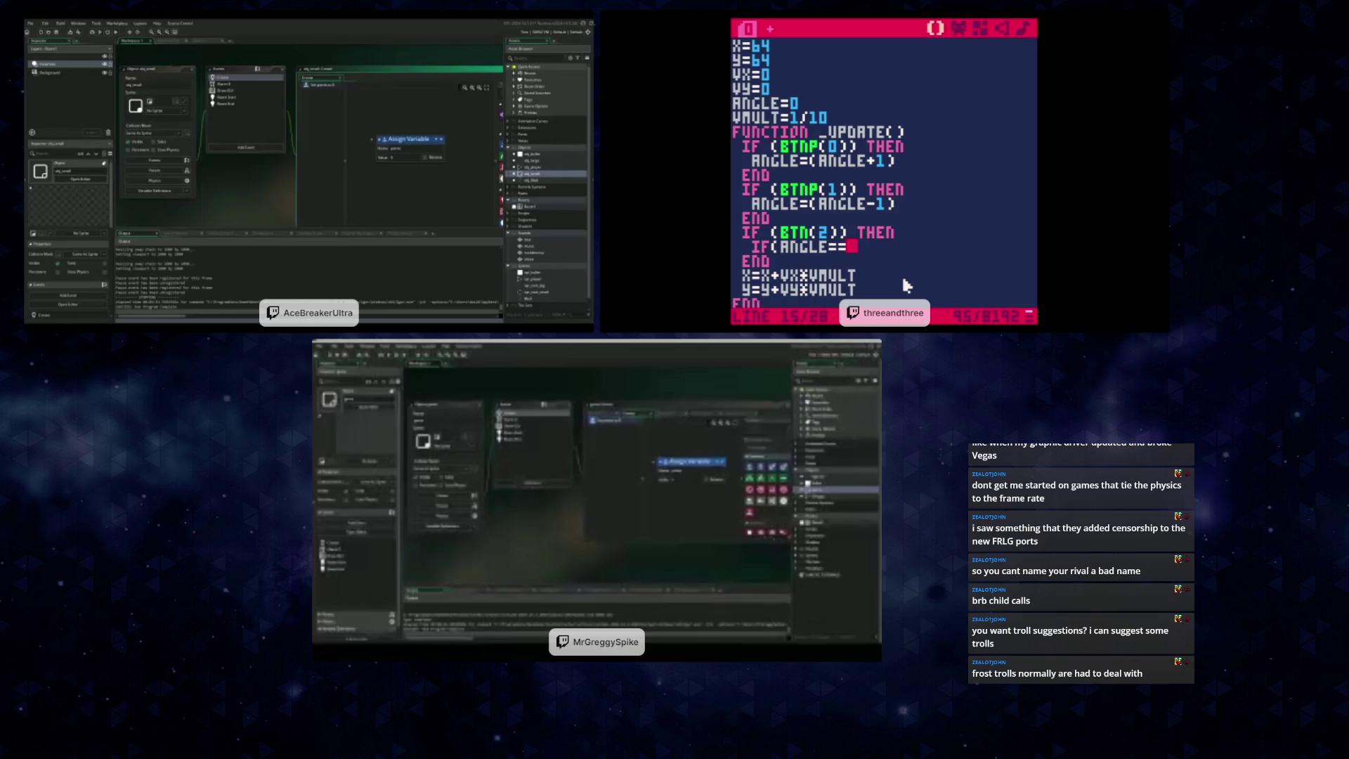
pyautogui.press('BackSpace')
pyautogui.press('BackSpace')
pyautogui.press('BackSpace')
pyautogui.press('BackSpace')
pyautogui.press('BackSpace')
pyautogui.write('ANGLE=')
pyautogui.press('Left')
pyautogui.write('*')
pyautogui.press('Right')
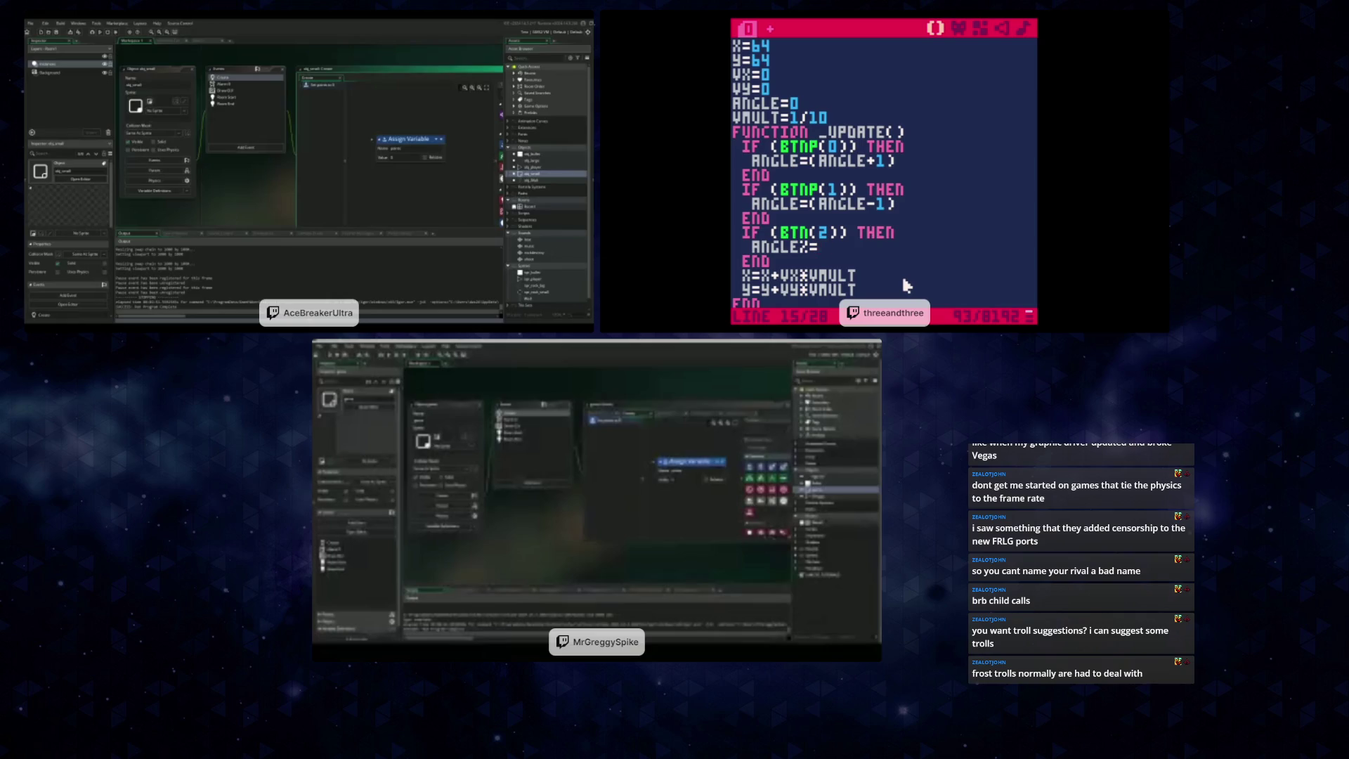
pyautogui.write('max_angle')
pyautogui.click(824, 108)
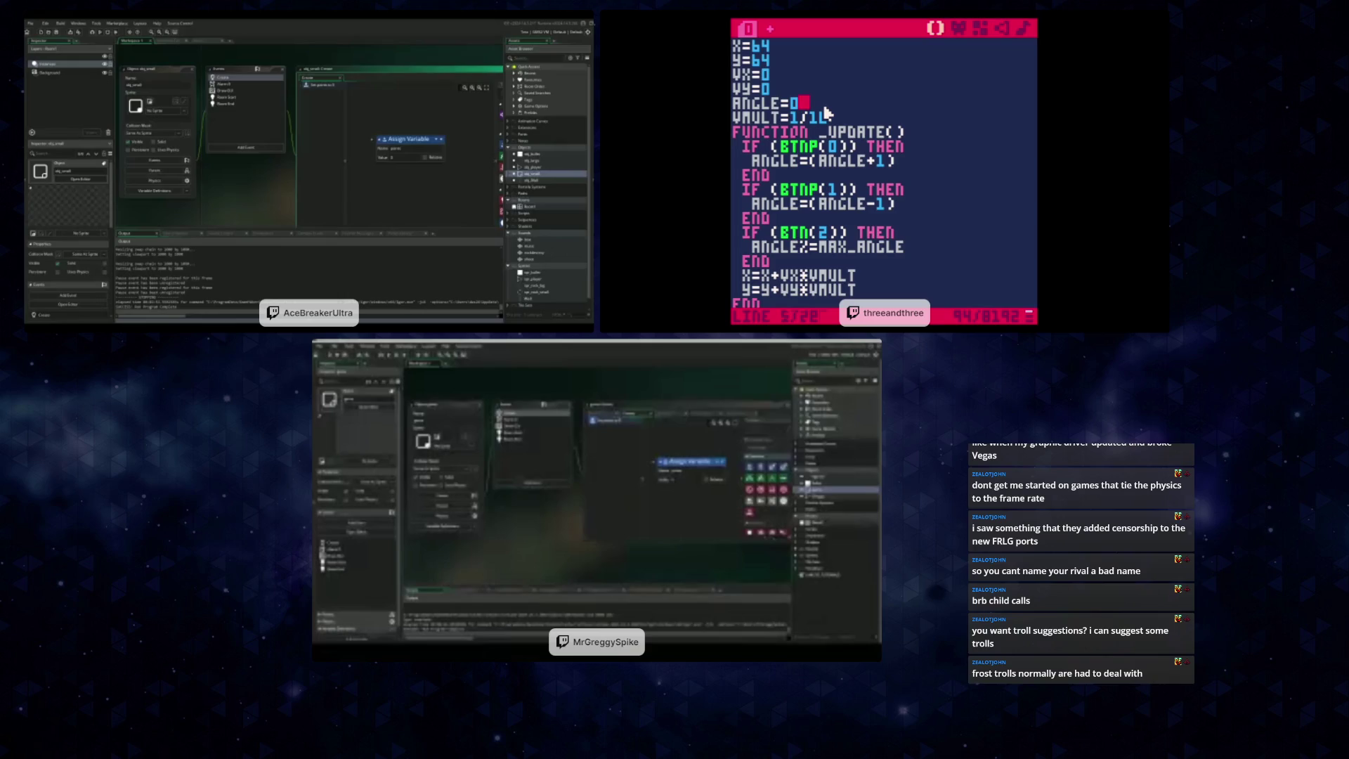
pyautogui.press('Return')
pyautogui.write('max_angle=4')
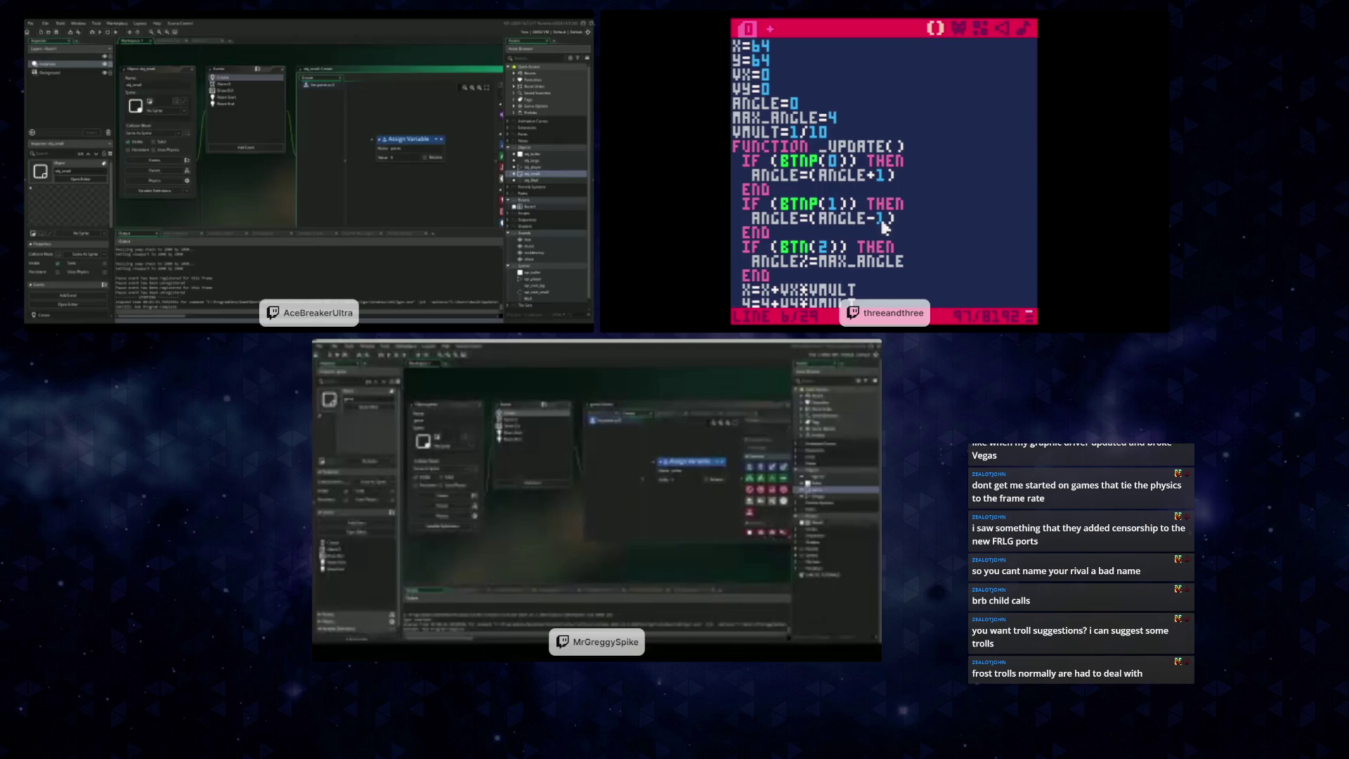
pyautogui.click(927, 260)
pyautogui.press('Return')
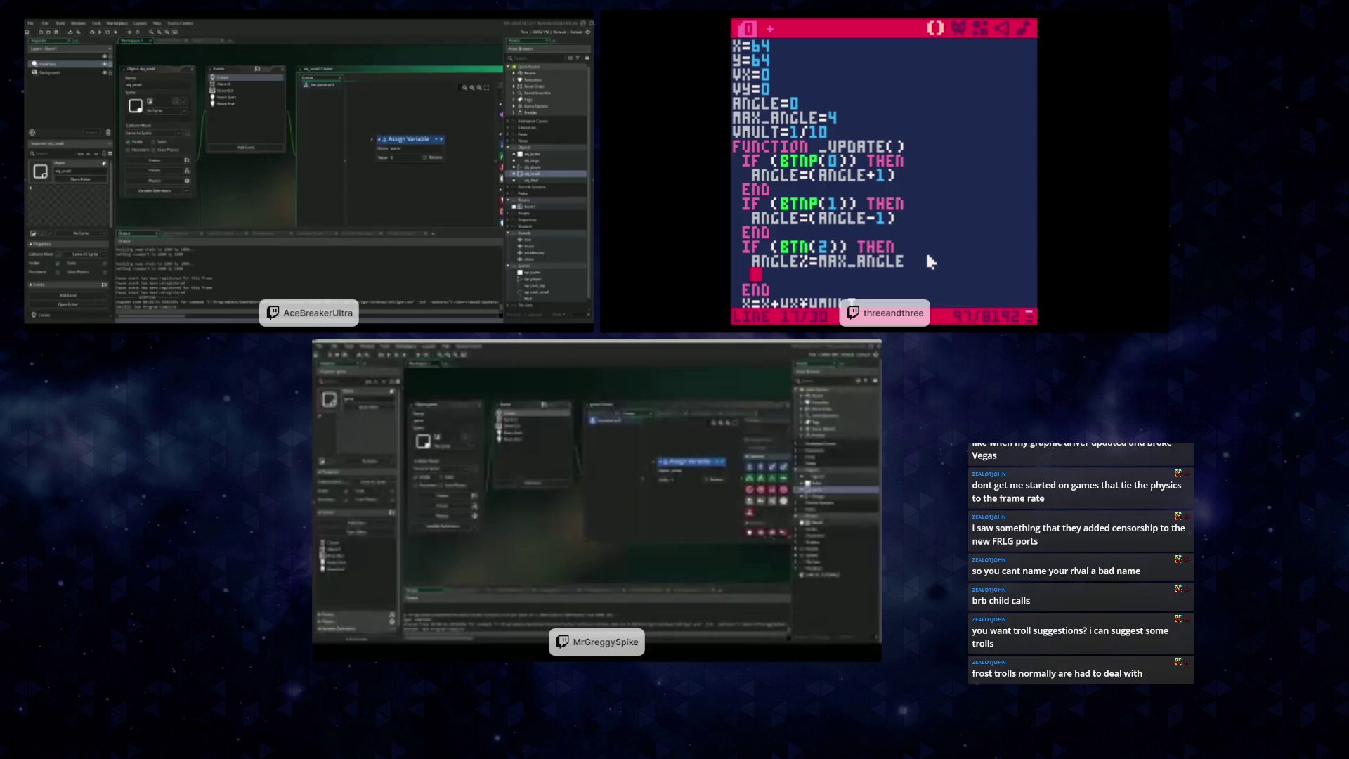
pyautogui.write('if')
pyautogui.write('(angle==0)')
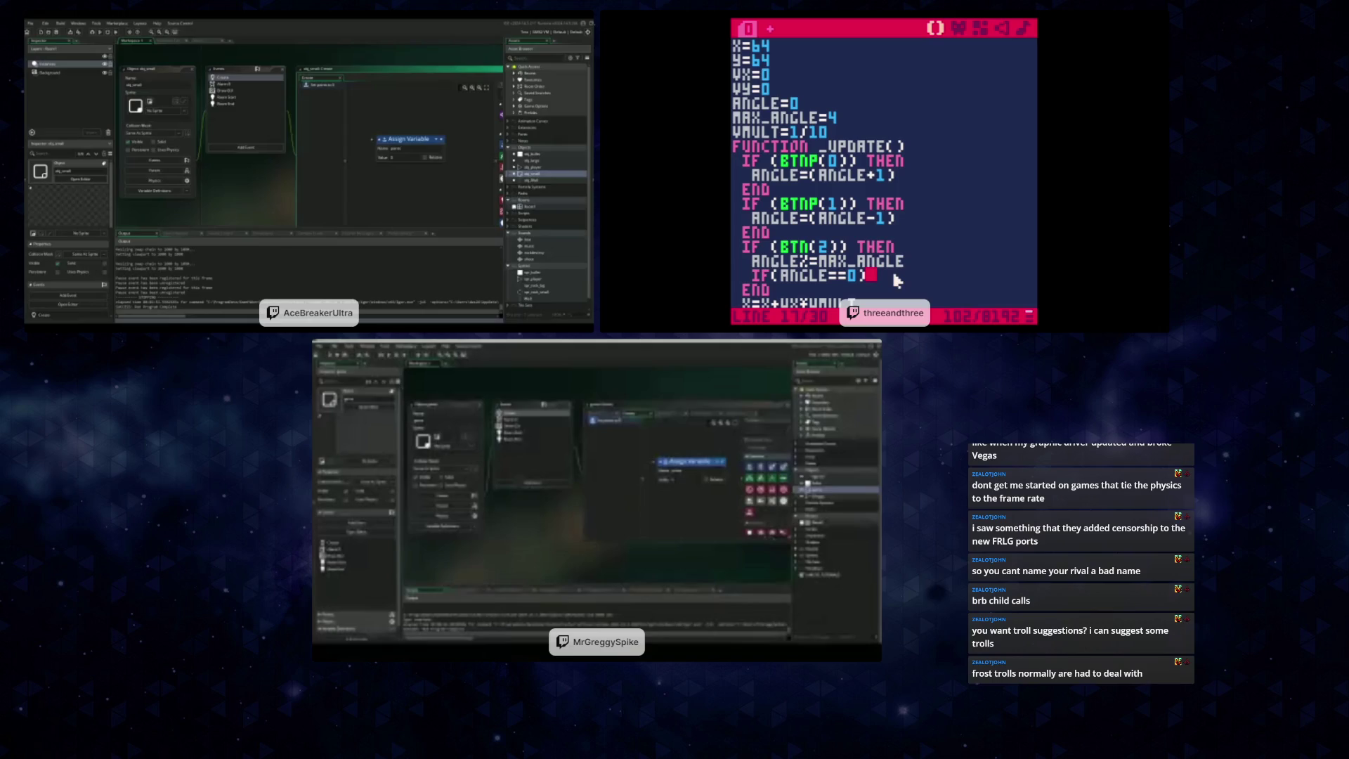
pyautogui.write('then vx')
pyautogui.write('+=')
pyautogui.write('1 END')
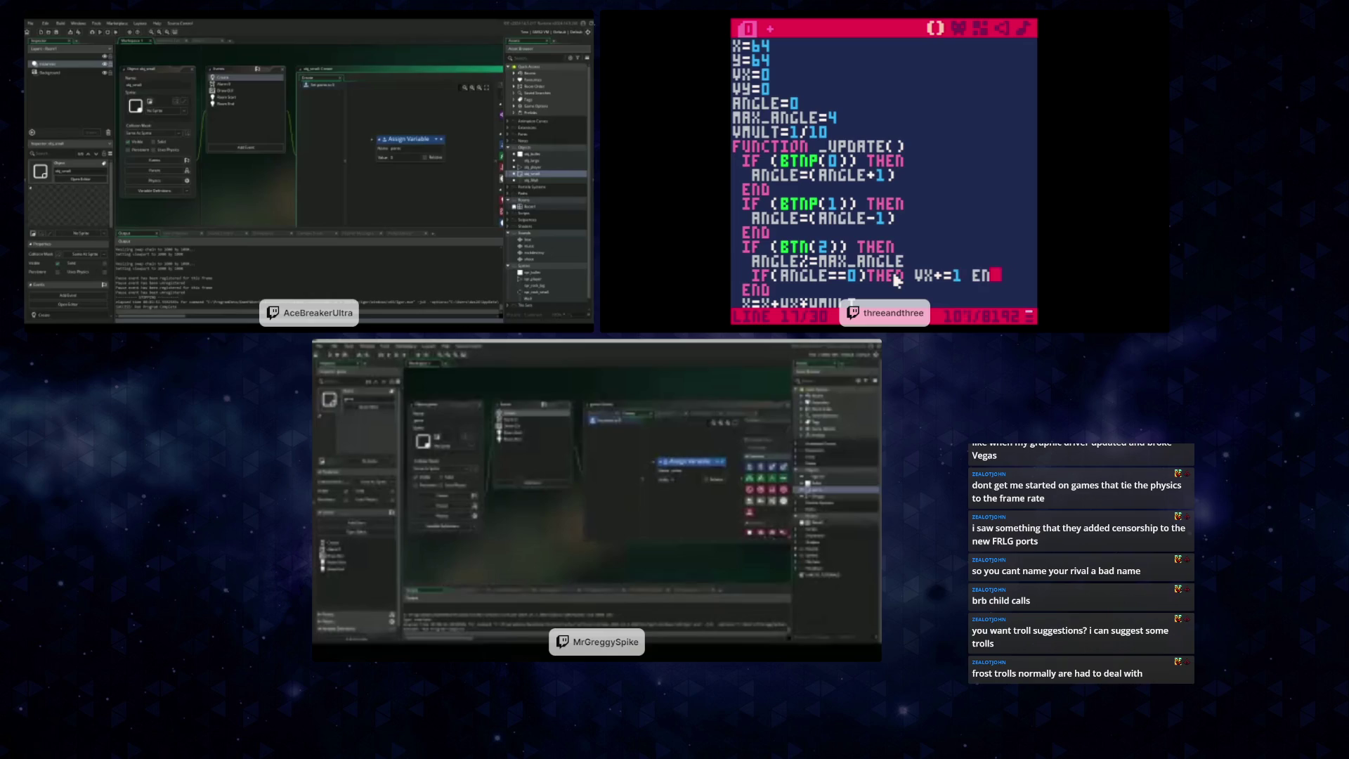
pyautogui.press('Return')
pyautogui.write('IF')
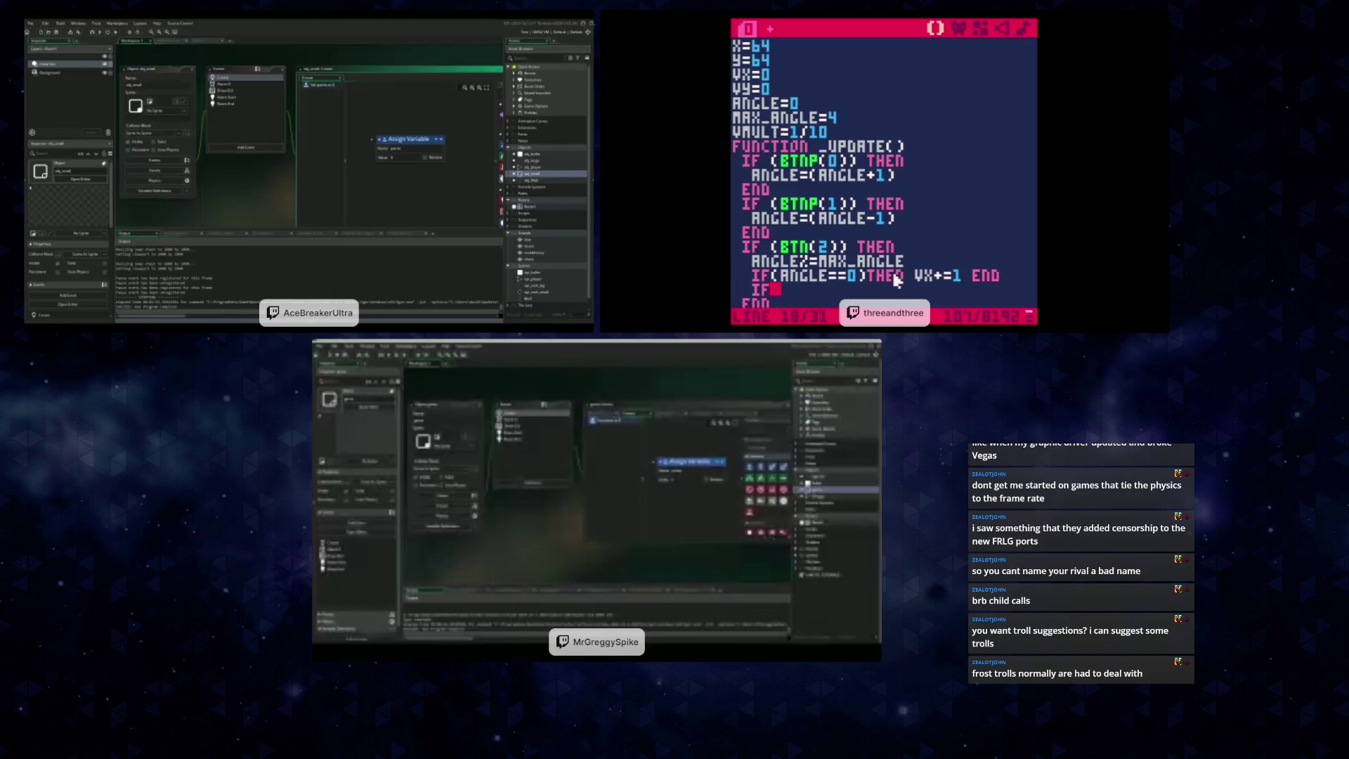
pyautogui.write('(ANGLE==')
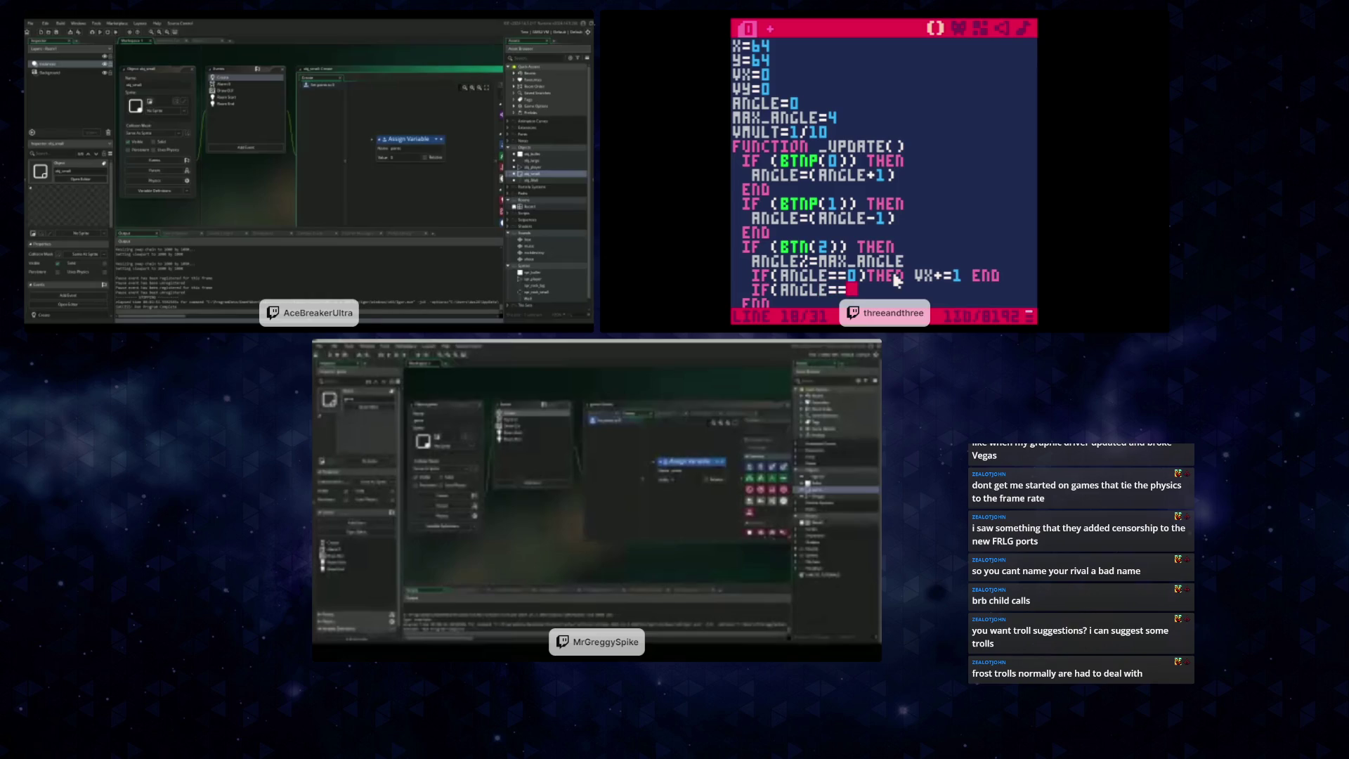
pyautogui.write('1)THEN')
pyautogui.write(' VY')
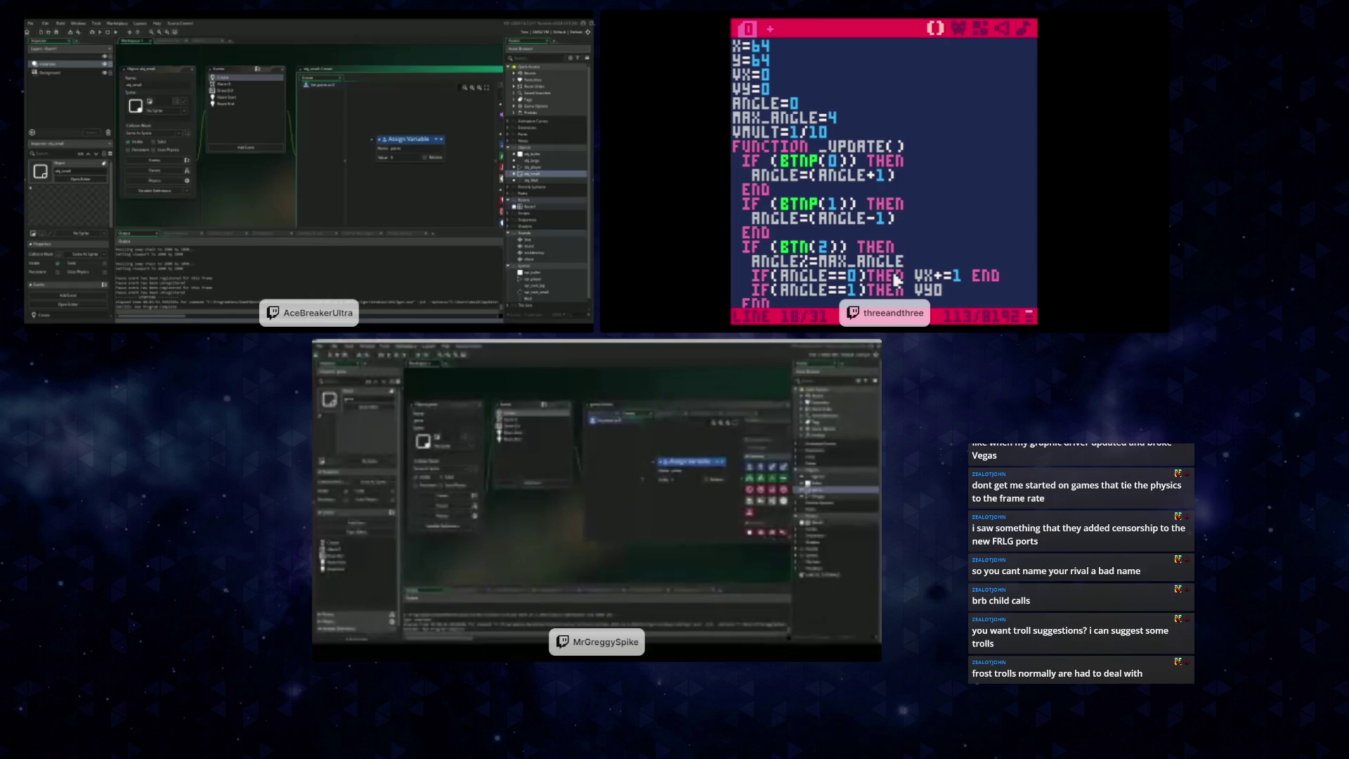
pyautogui.write('-=1 END')
pyautogui.press('Return')
pyautogui.write('IF(')
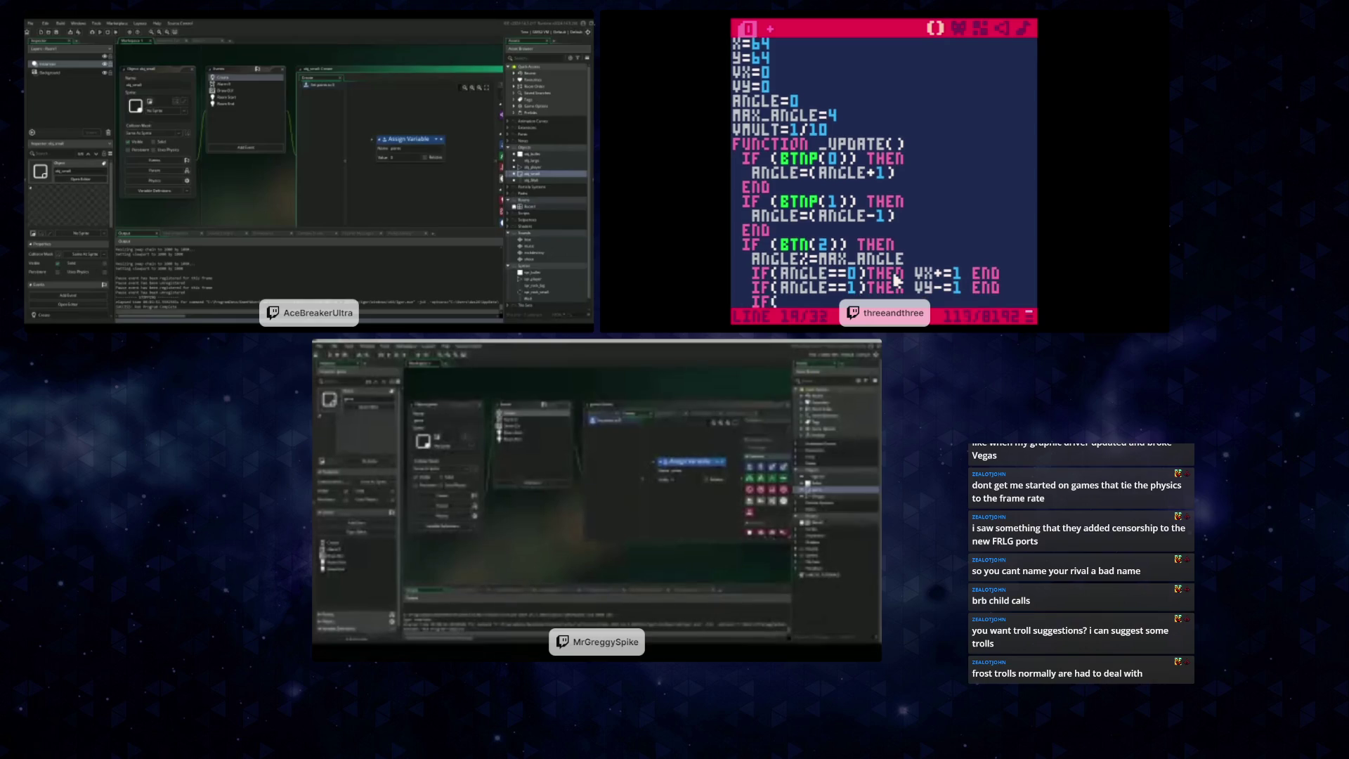
pyautogui.write('ANGLE==2)THEN')
pyautogui.write(' VX')
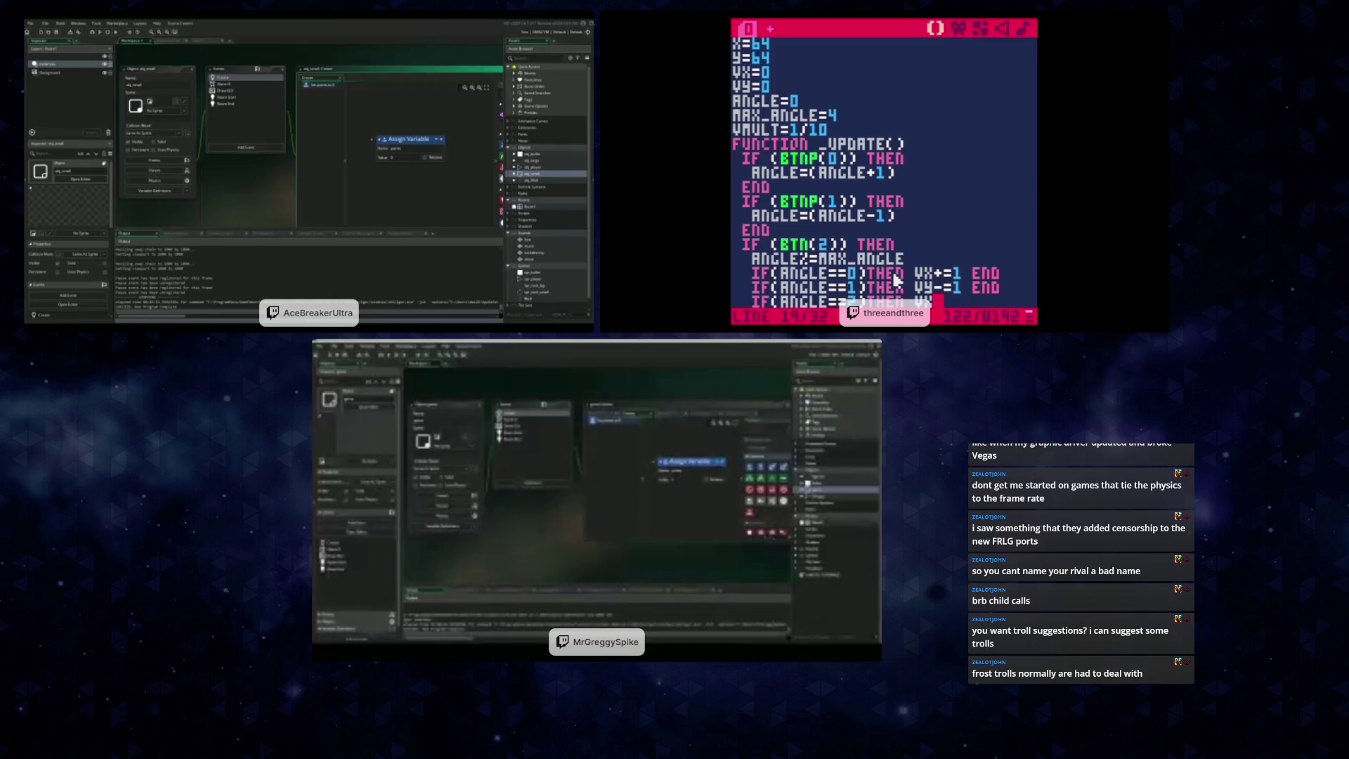
pyautogui.write('-=1 END')
pyautogui.press('Return')
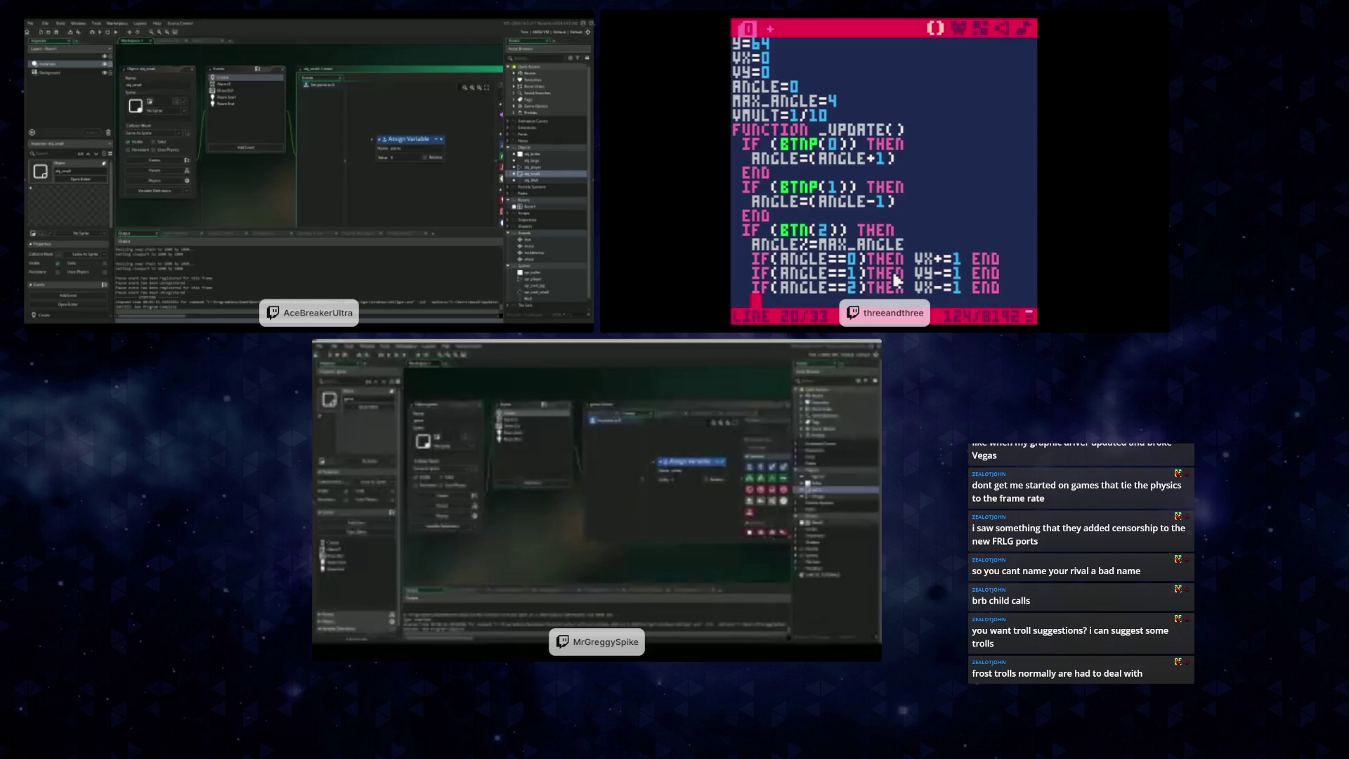
pyautogui.write('IF(ANGLE')
pyautogui.write('==3)')
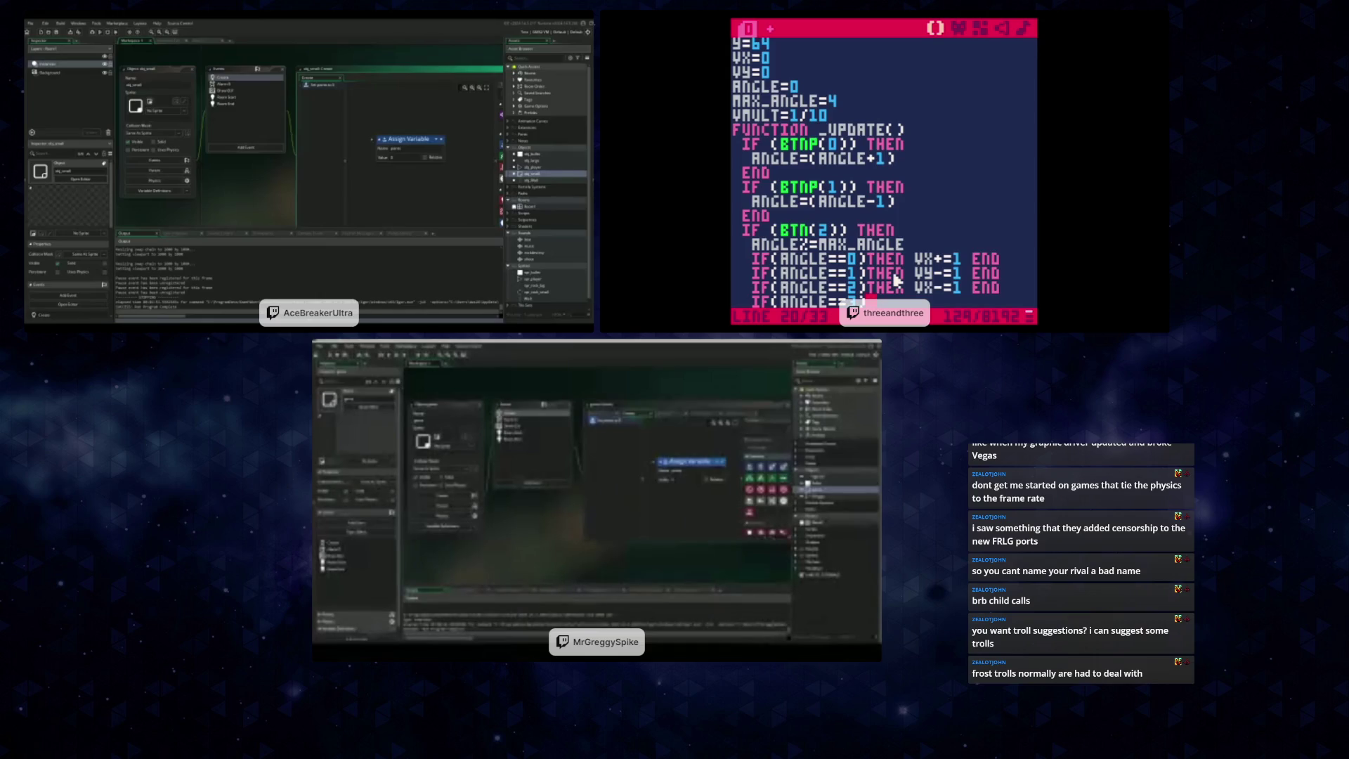
pyautogui.write('then vy+')
pyautogui.write('=1 end')
pyautogui.press('Down')
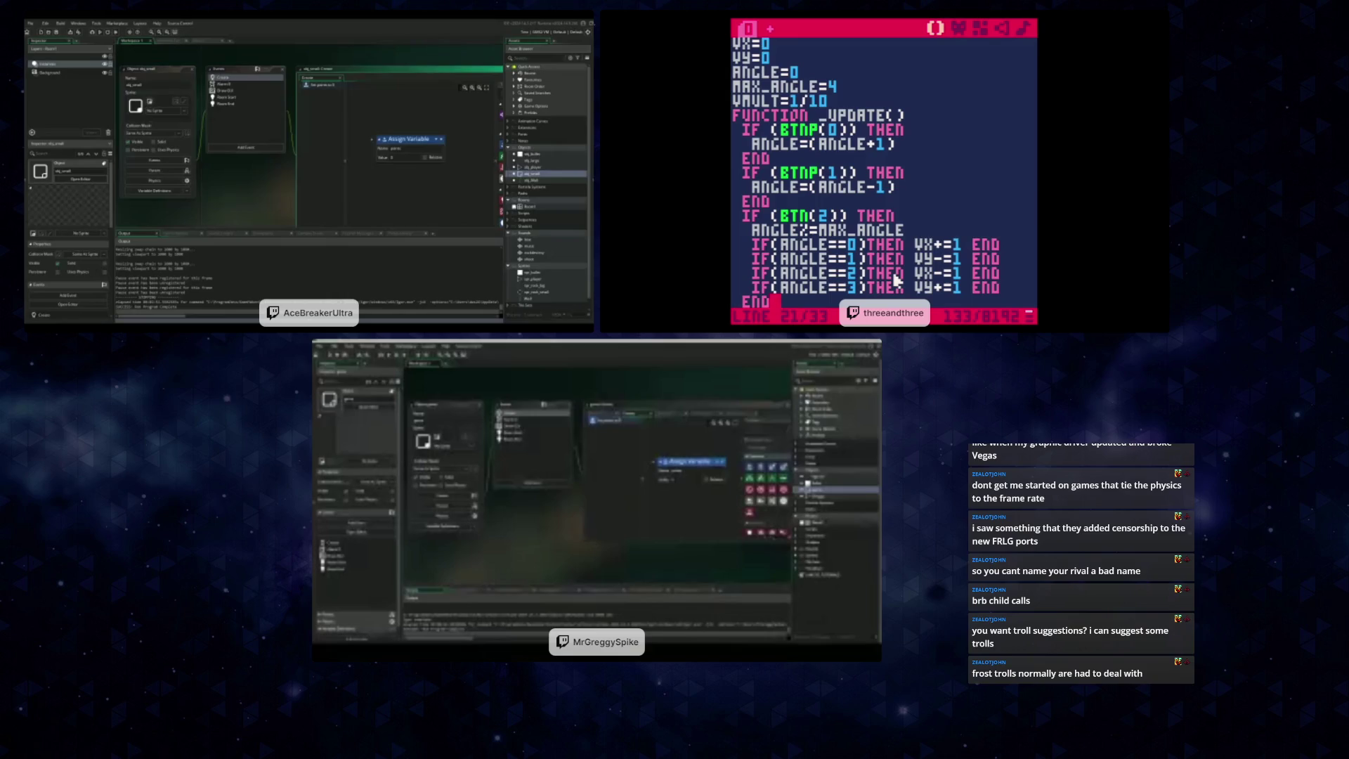
pyautogui.scroll(-2, 894, 234)
pyautogui.scroll(-2, 894, 234)
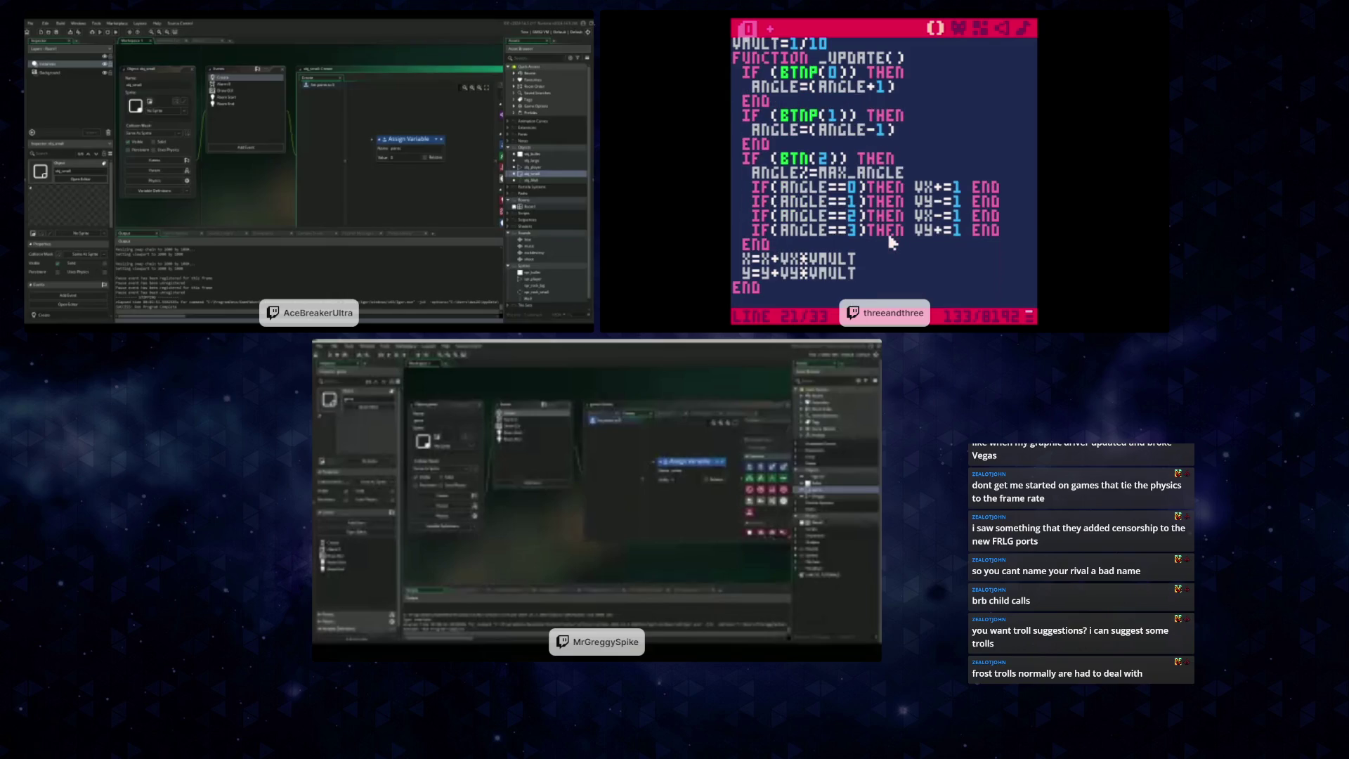
pyautogui.scroll(-2, 892, 239)
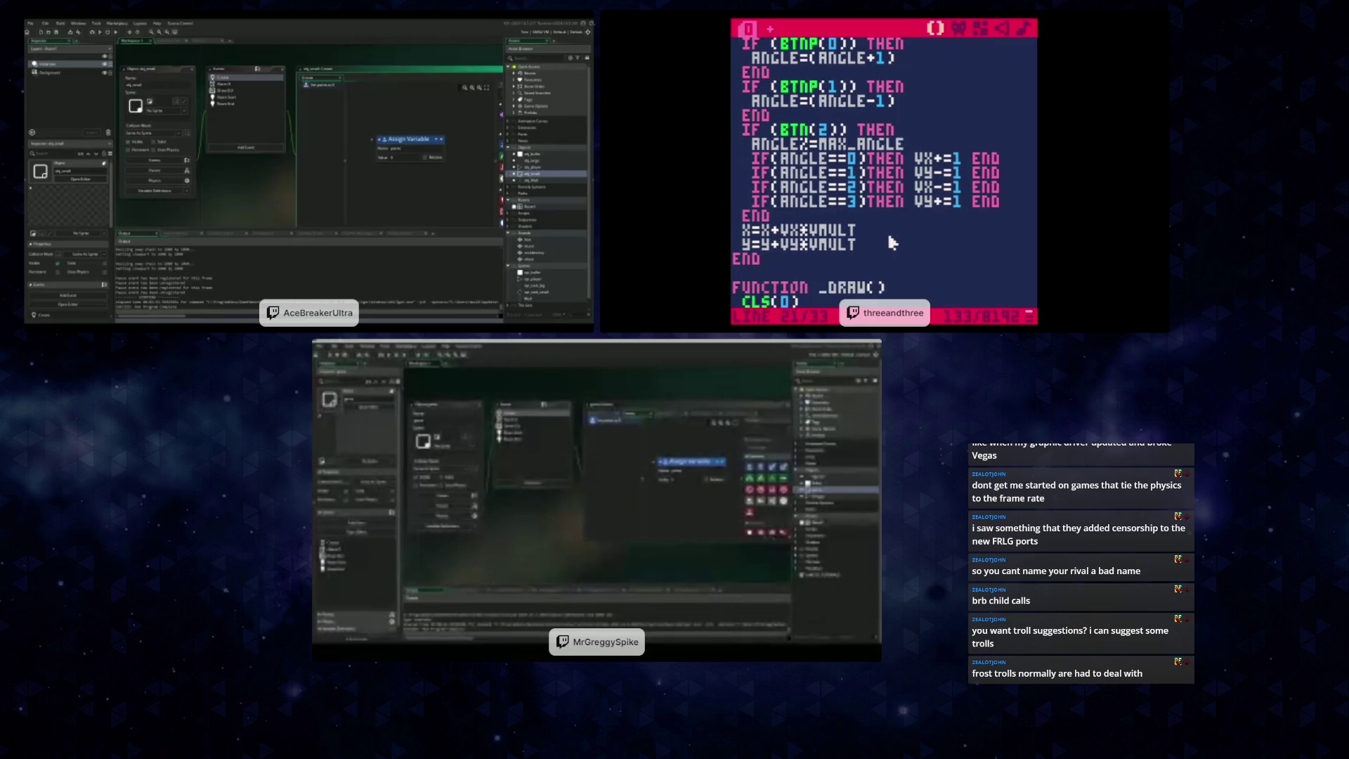
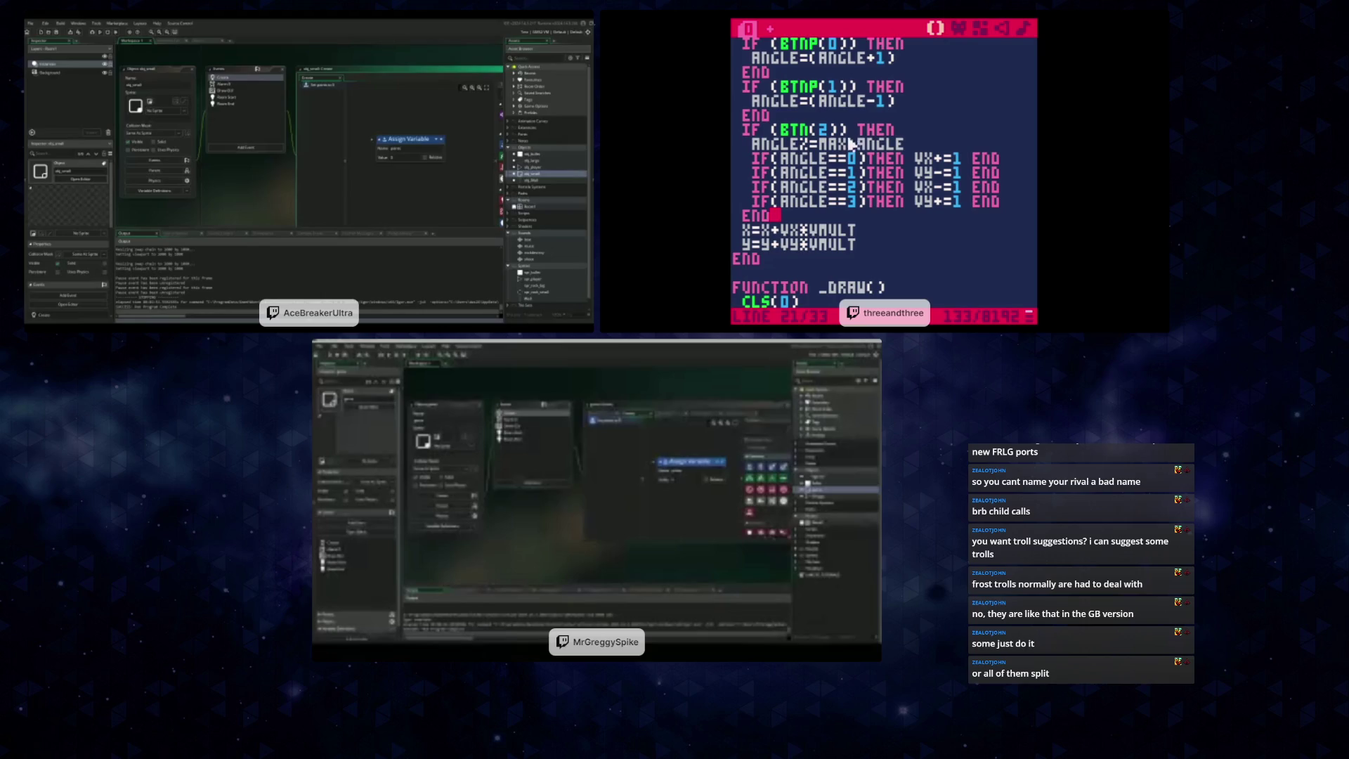
pyautogui.click(887, 244)
pyautogui.press('Down')
pyautogui.press('Down')
pyautogui.press('Down')
pyautogui.press('Down')
pyautogui.press('Down')
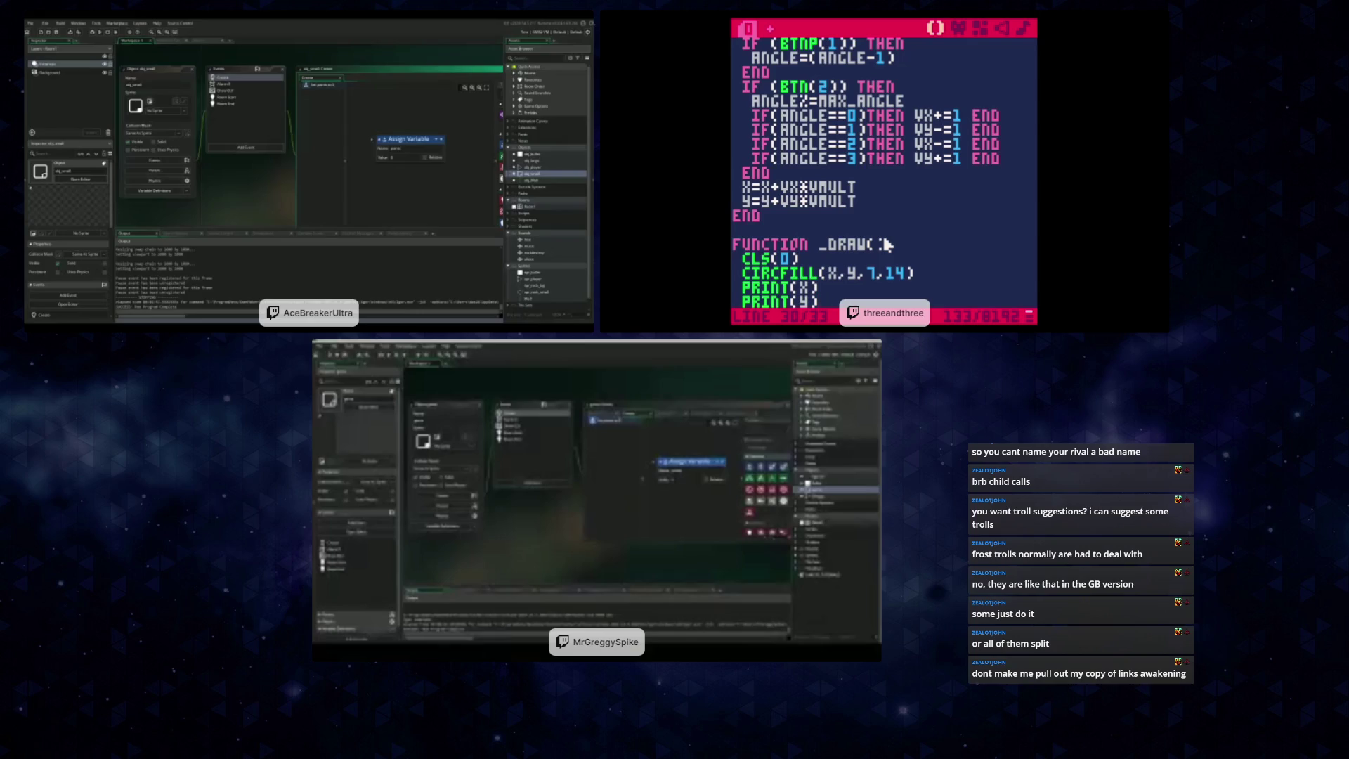
pyautogui.hotkey('ctrl', 'r')
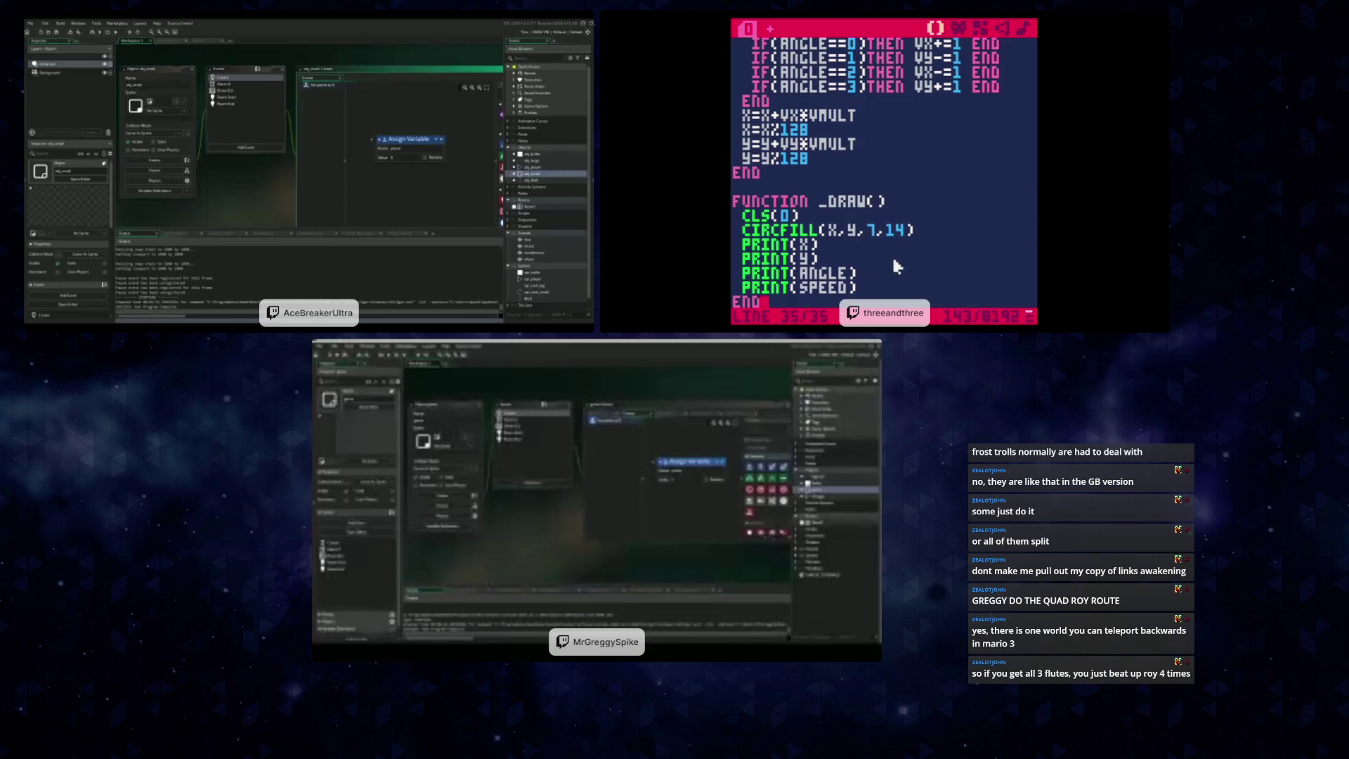
pyautogui.moveTo(875, 294)
pyautogui.mouseDown()
pyautogui.moveTo(738, 270)
pyautogui.moveTo(741, 239)
pyautogui.mouseUp()
pyautogui.click(776, 233)
pyautogui.moveTo(865, 292); pyautogui.dragTo(745, 232)
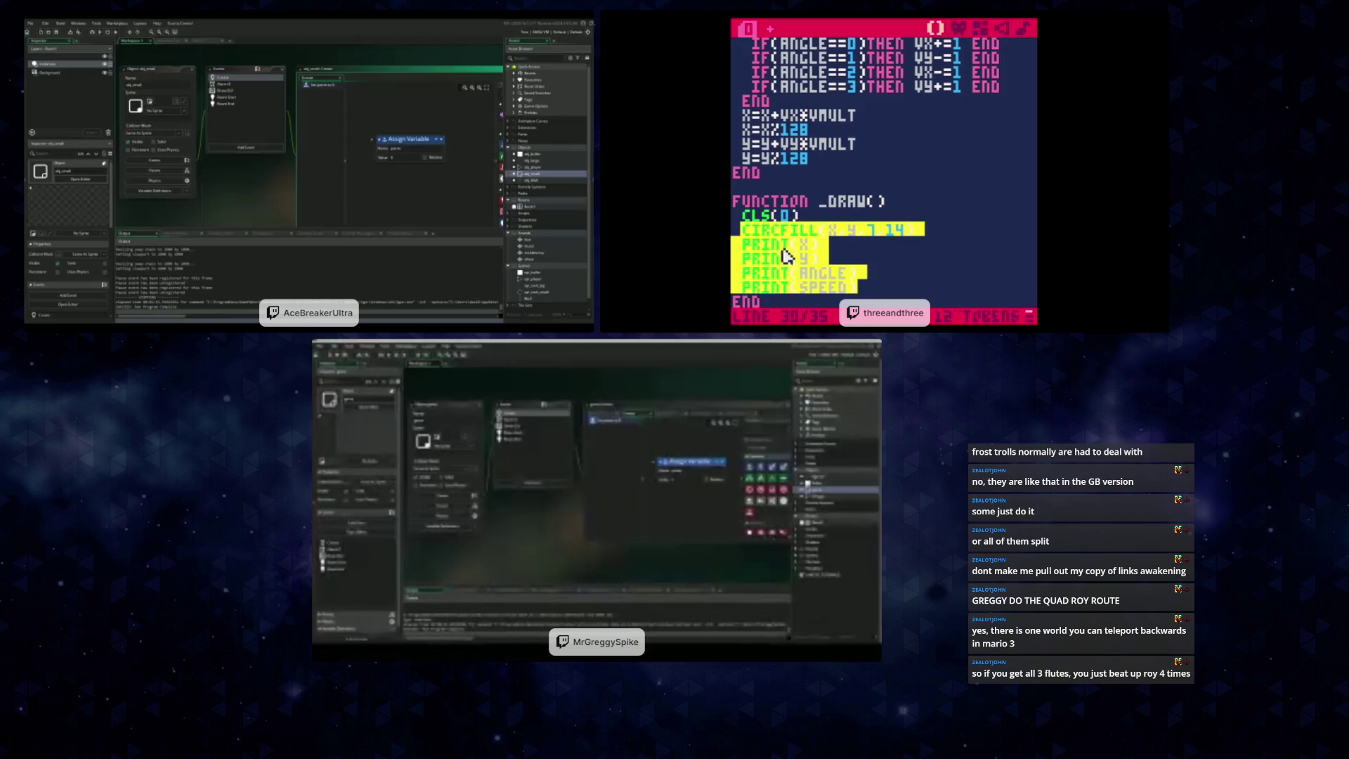
pyautogui.write('SPR')
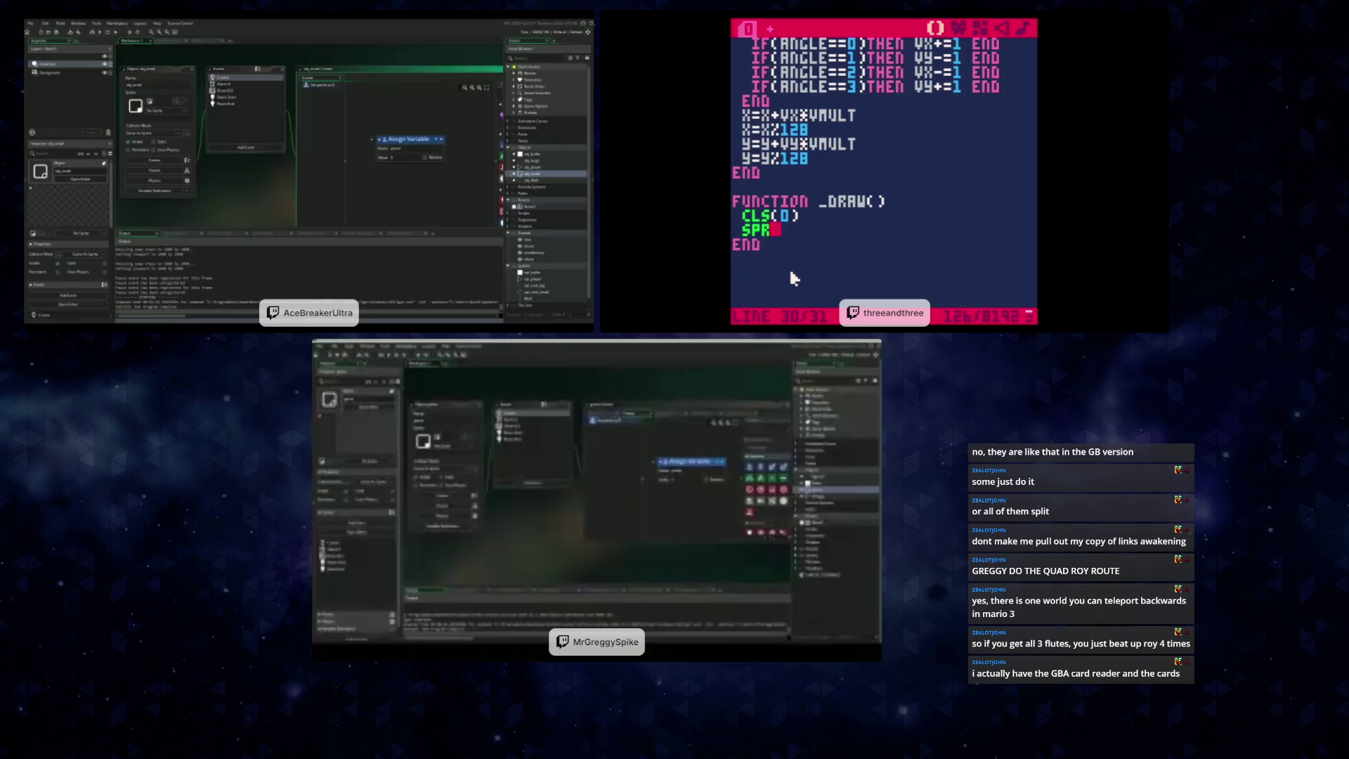
pyautogui.write('(0')
pyautogui.write(', x, y')
pyautogui.write(')')
pyautogui.hotkey('ctrl', 'r')
pyautogui.press('Right')
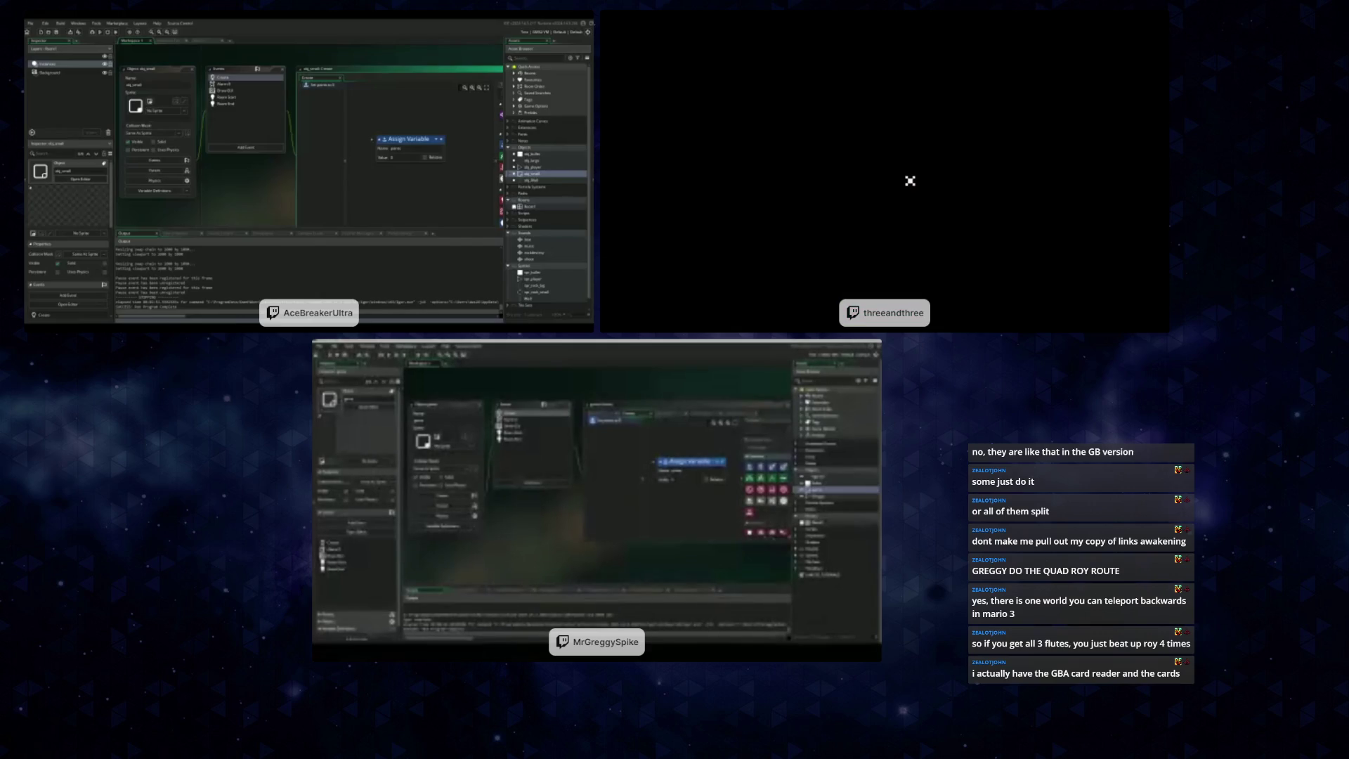
pyautogui.press('Escape')
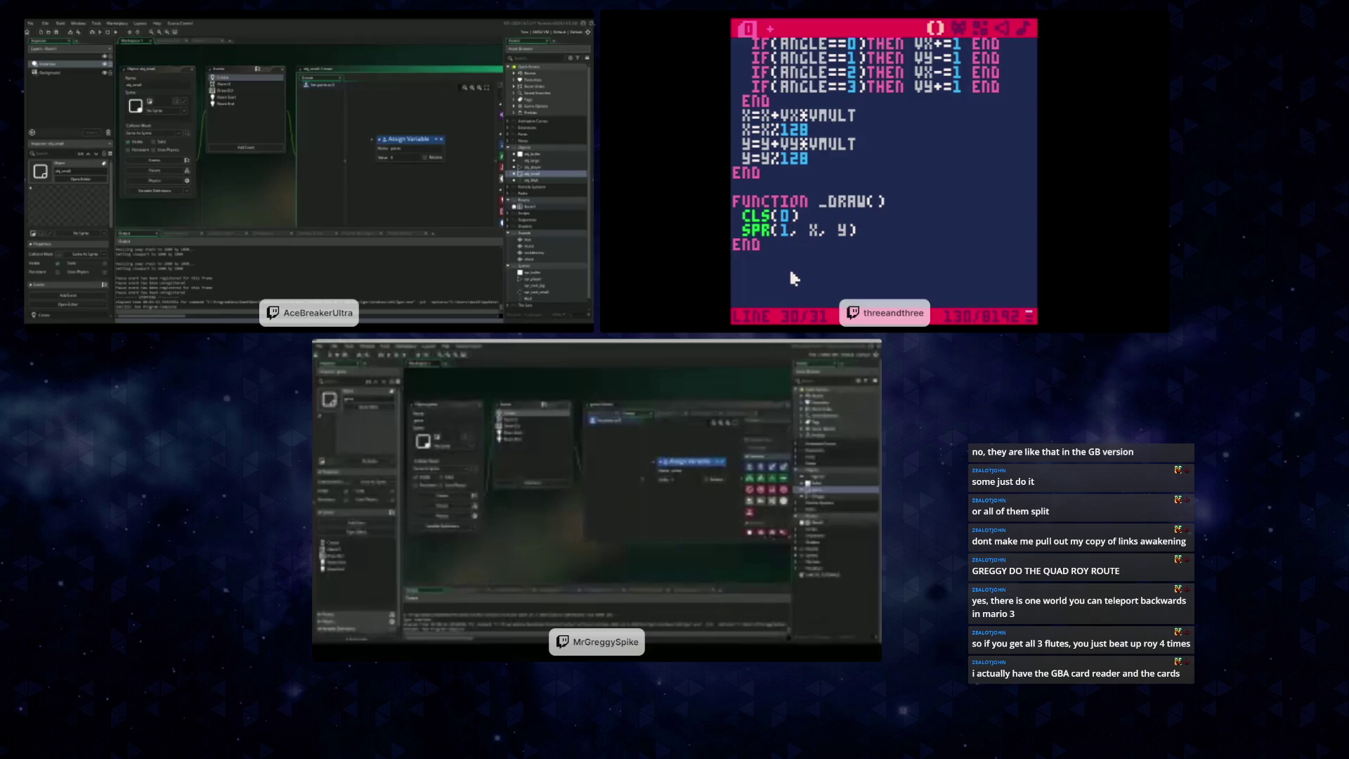
pyautogui.hotkey('ctrl', 'r')
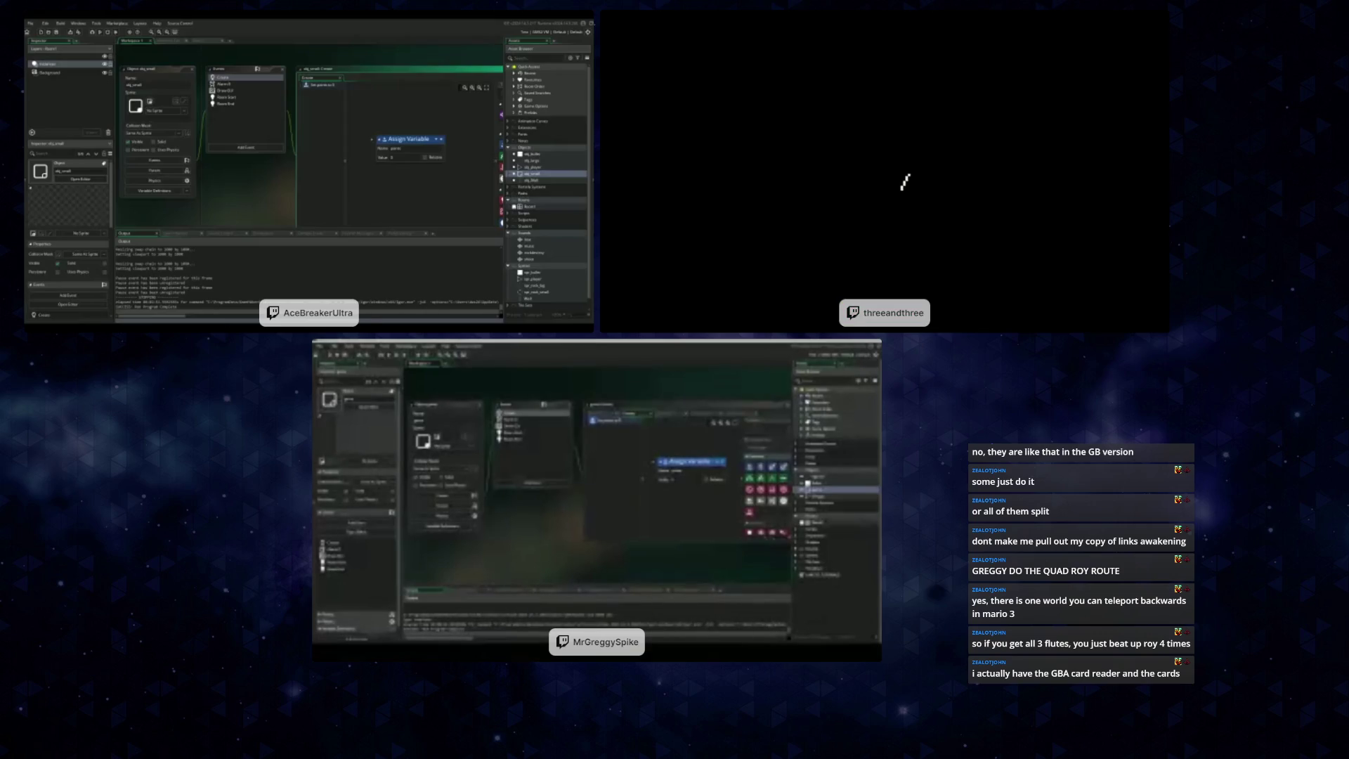
pyautogui.press('Escape')
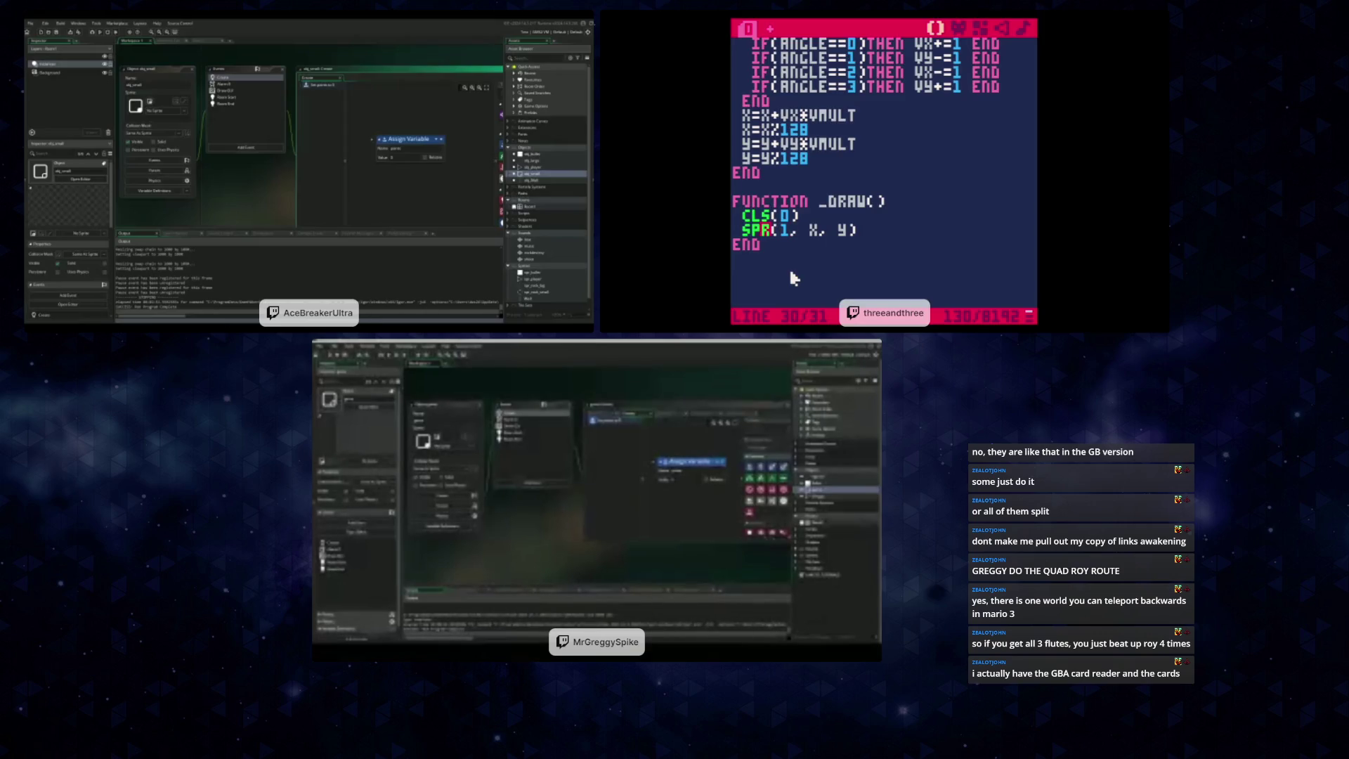
pyautogui.write('s')
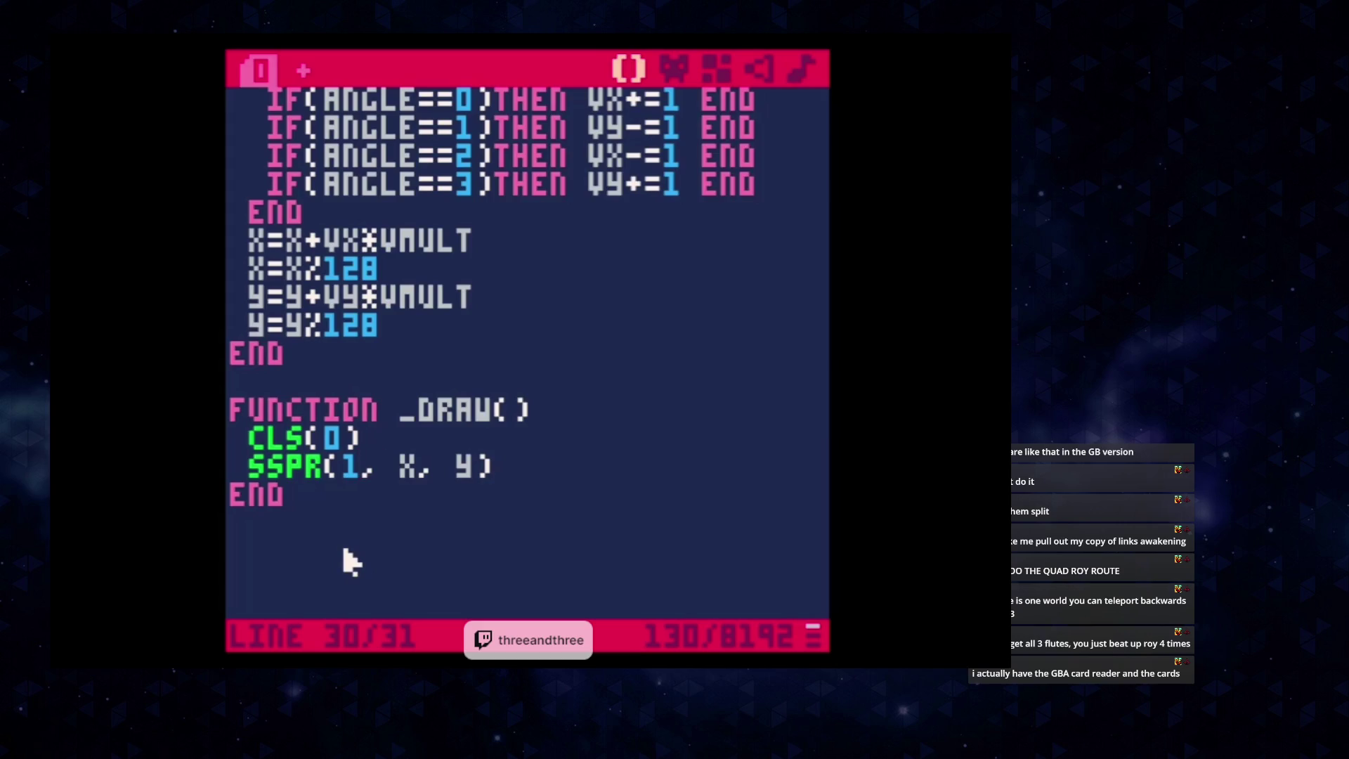
pyautogui.press('Right')
pyautogui.press('Left')
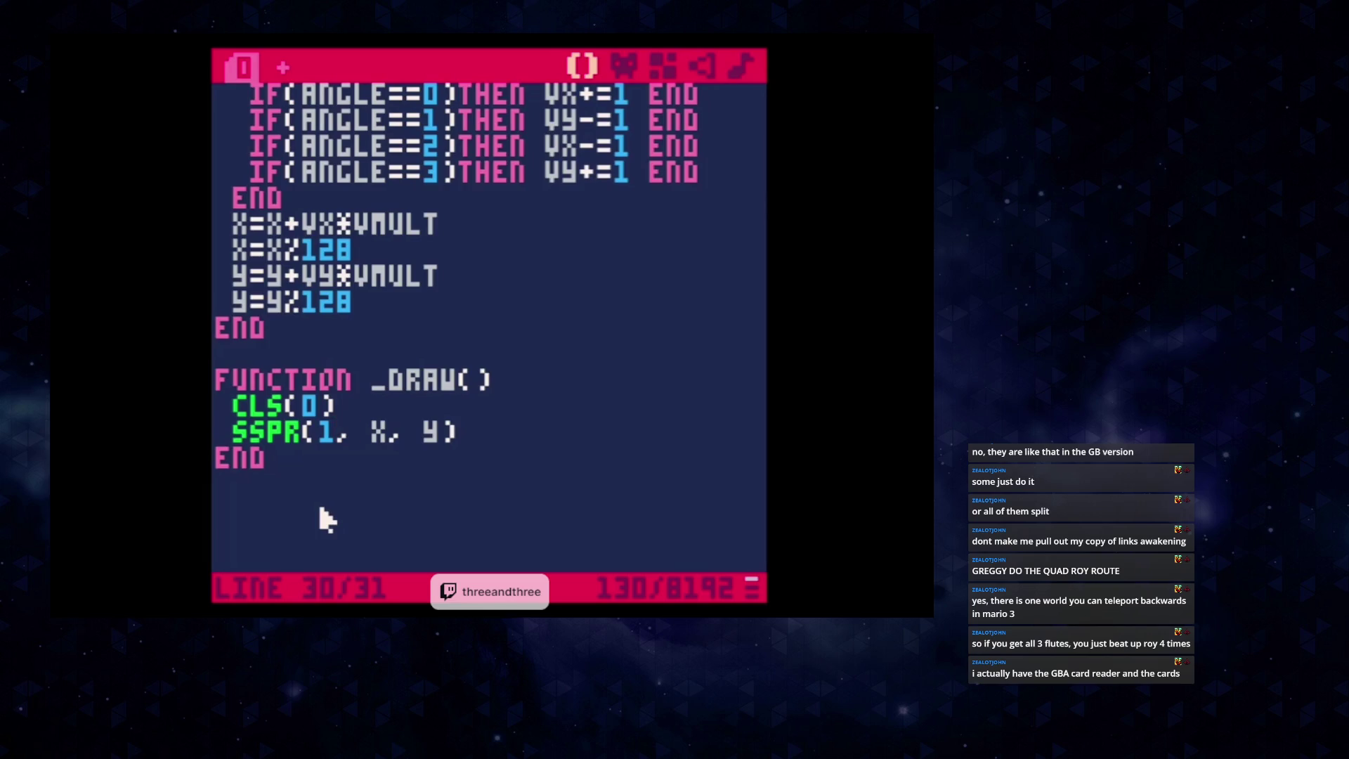
pyautogui.write(',1')
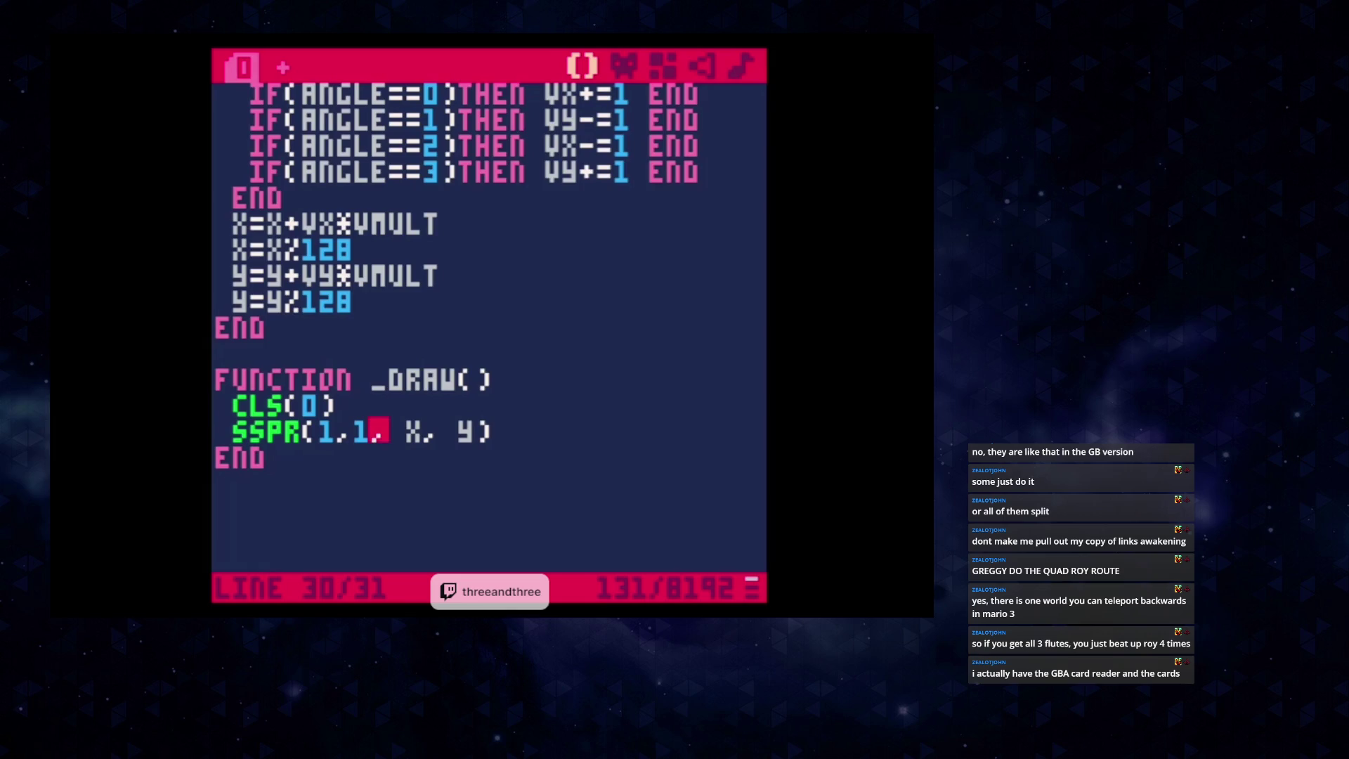
pyautogui.write(',')
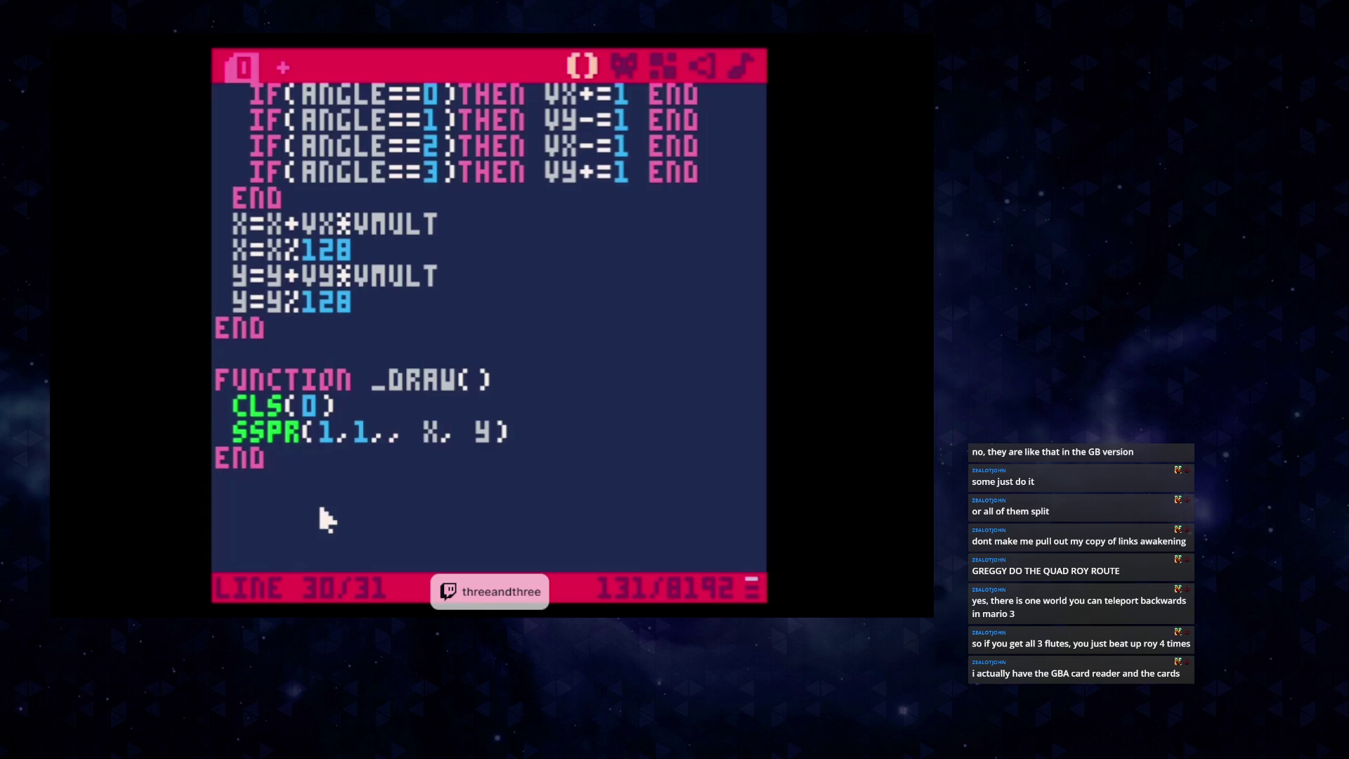
pyautogui.write('2,')
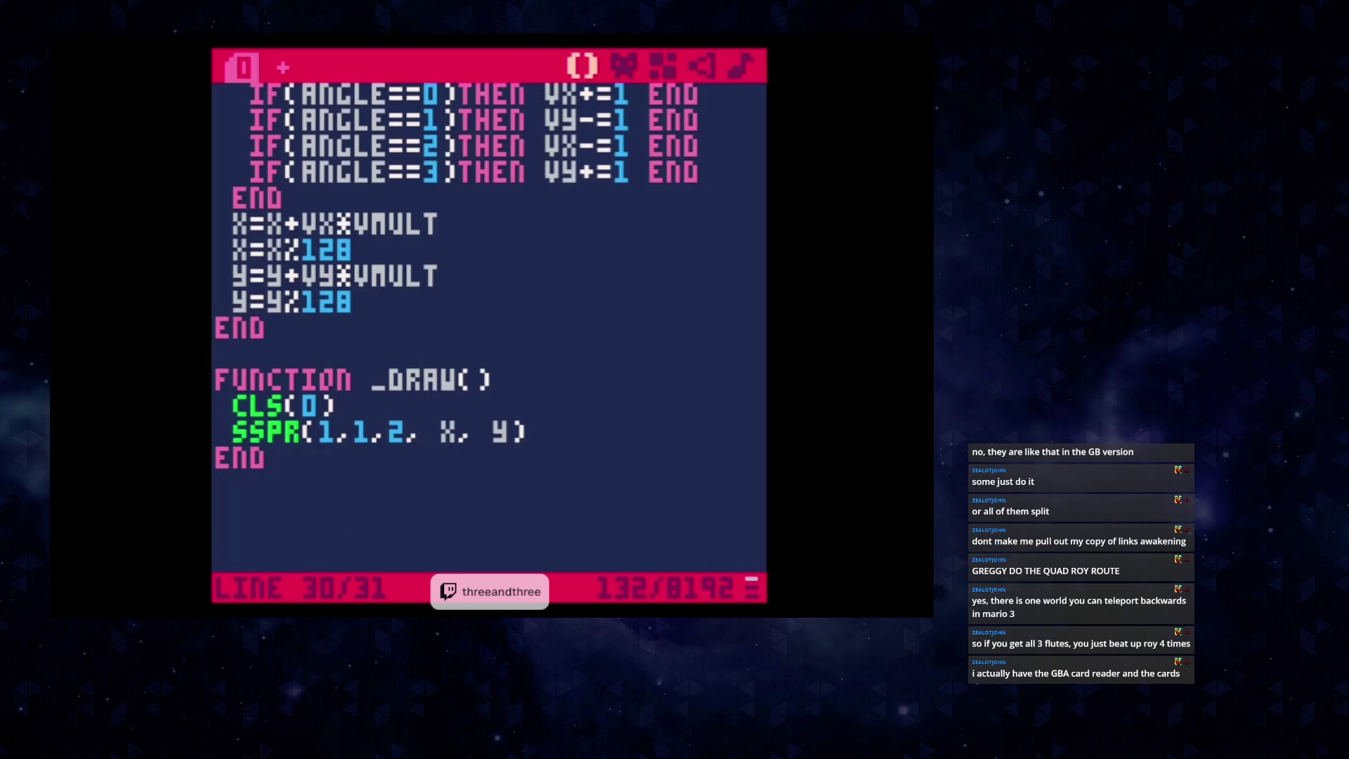
pyautogui.write('2,')
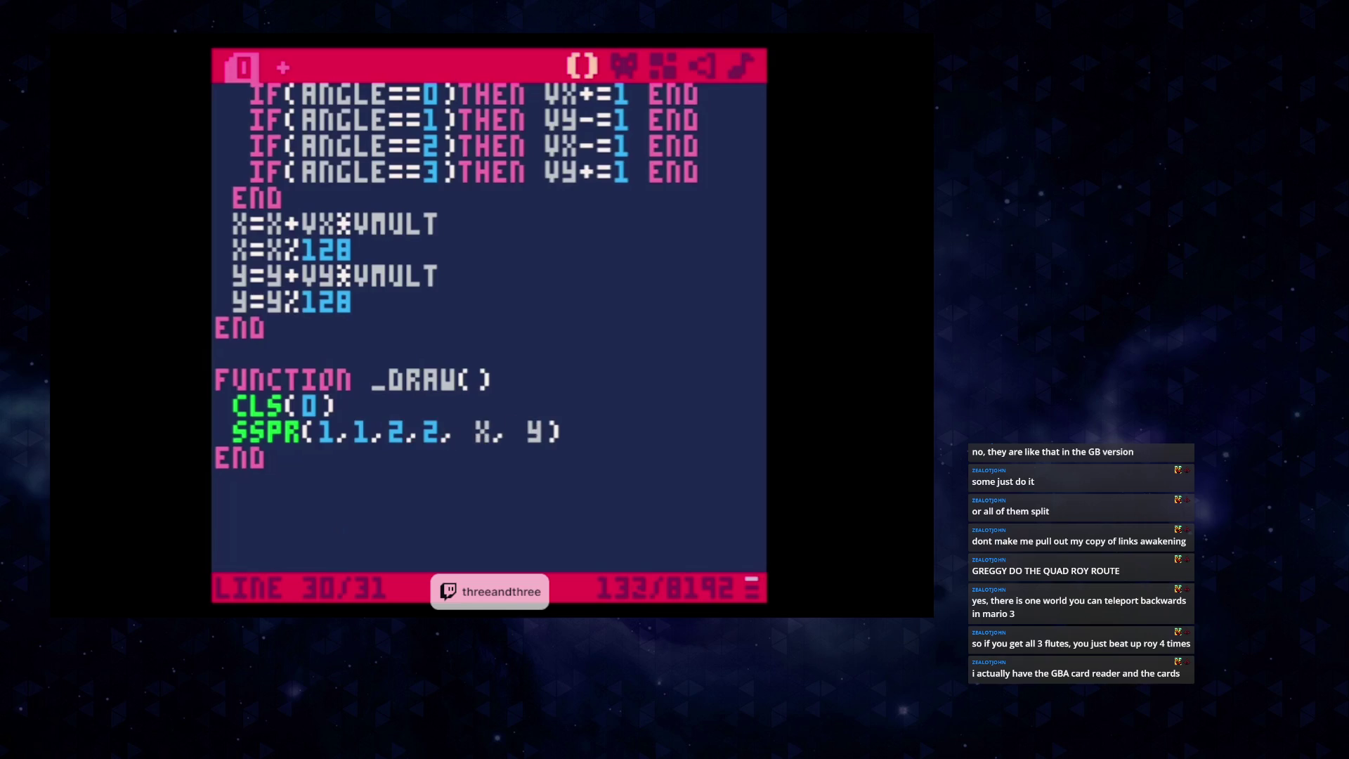
pyautogui.press('Delete')
pyautogui.press('Right')
pyautogui.press('Right')
pyautogui.press('Delete')
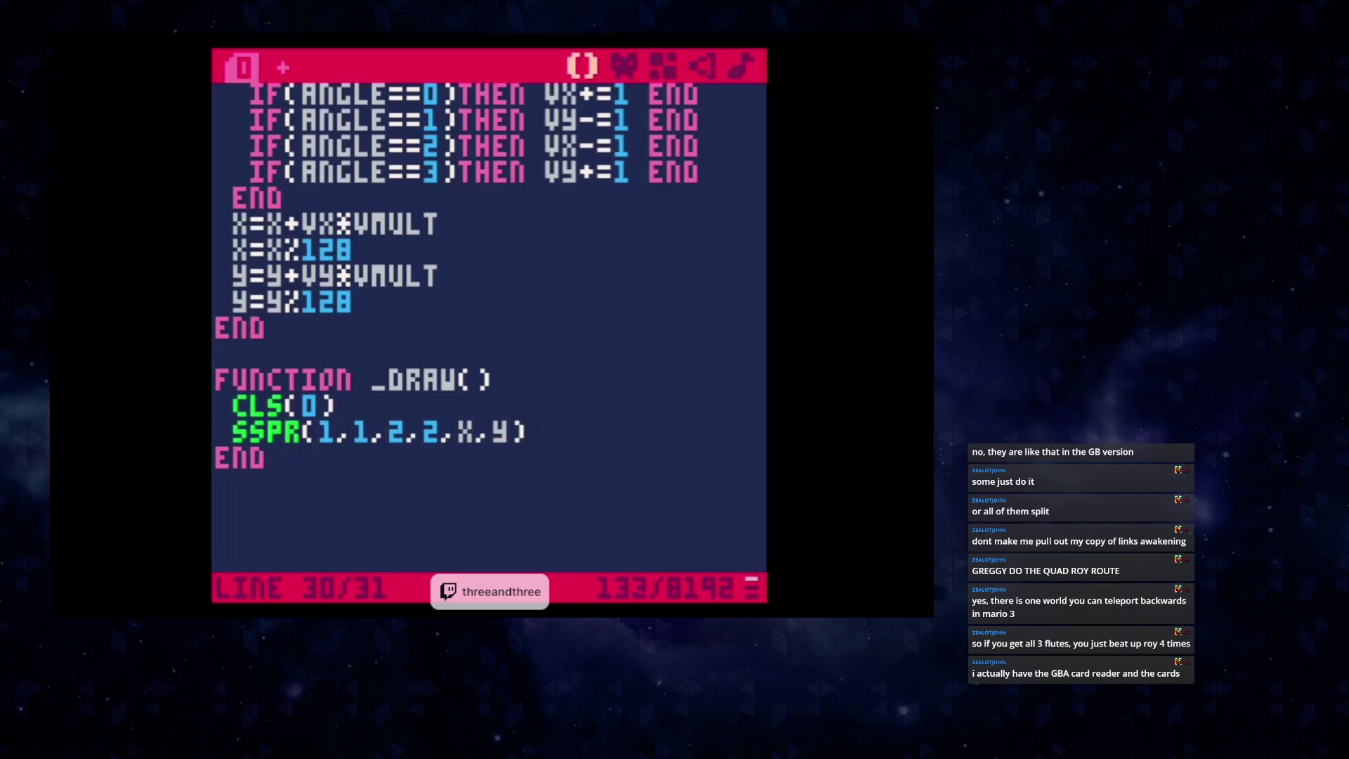
pyautogui.hotkey('ctrl', 'r')
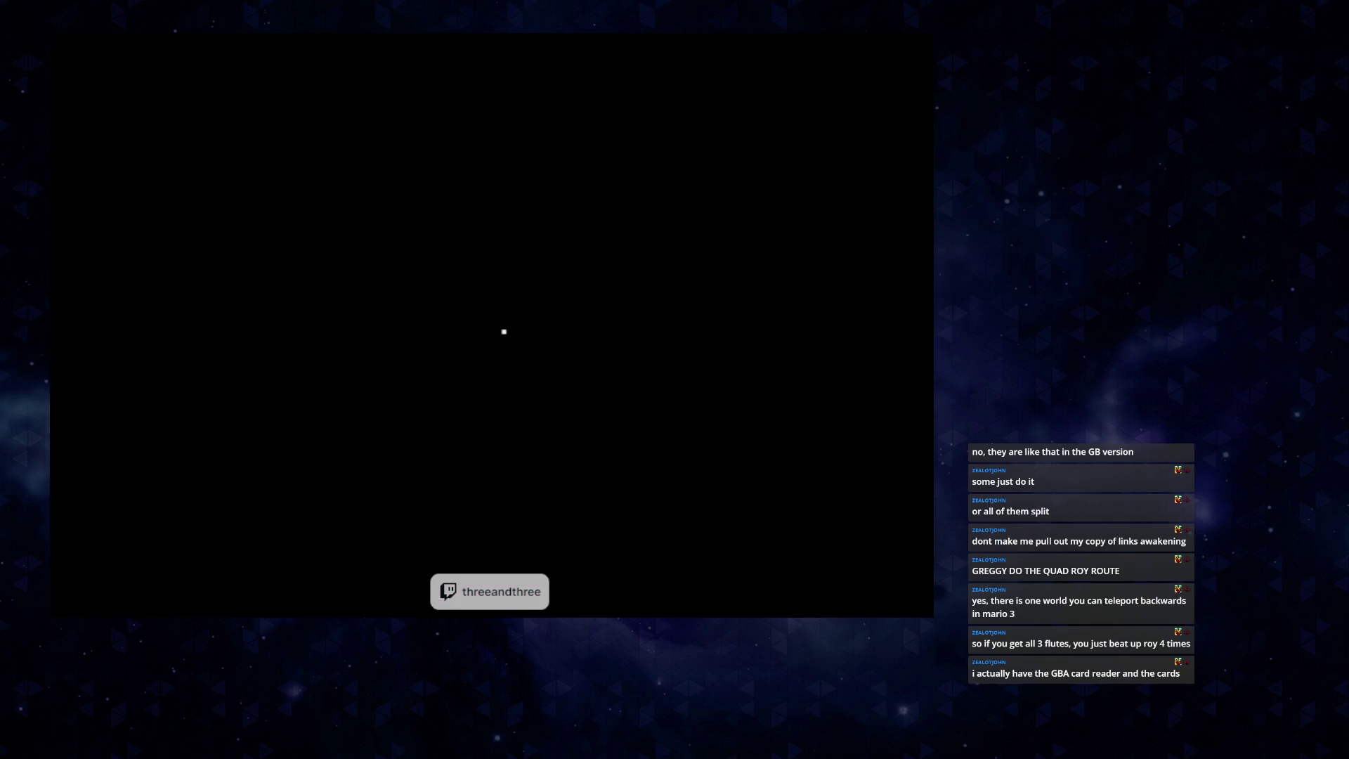
pyautogui.press('Escape')
pyautogui.press('Escape')
pyautogui.press('Left')
pyautogui.press('Left')
pyautogui.press('Left')
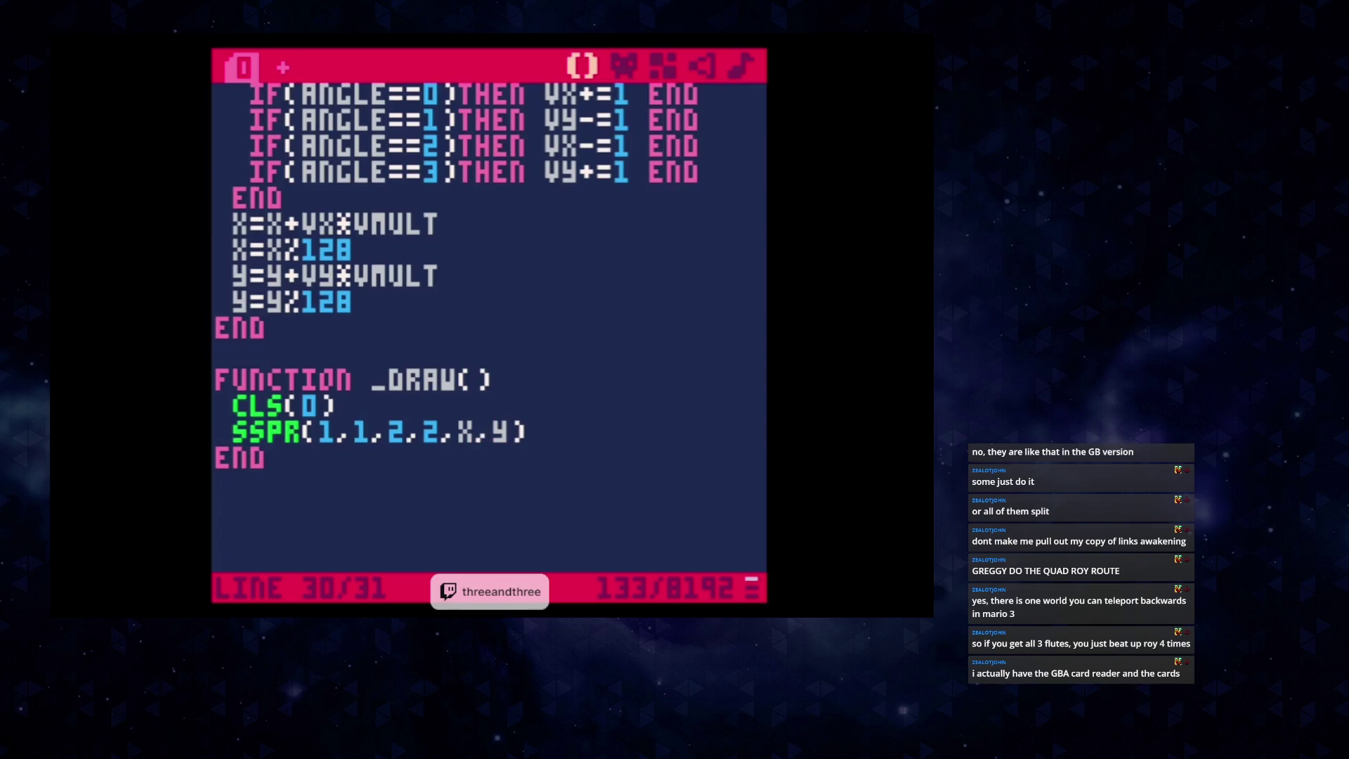
pyautogui.press('Left')
pyautogui.press('BackSpace')
pyautogui.write('16')
pyautogui.press('Right')
pyautogui.press('Right')
pyautogui.press('BackSpace')
pyautogui.write('16')
pyautogui.hotkey('ctrl', 'r')
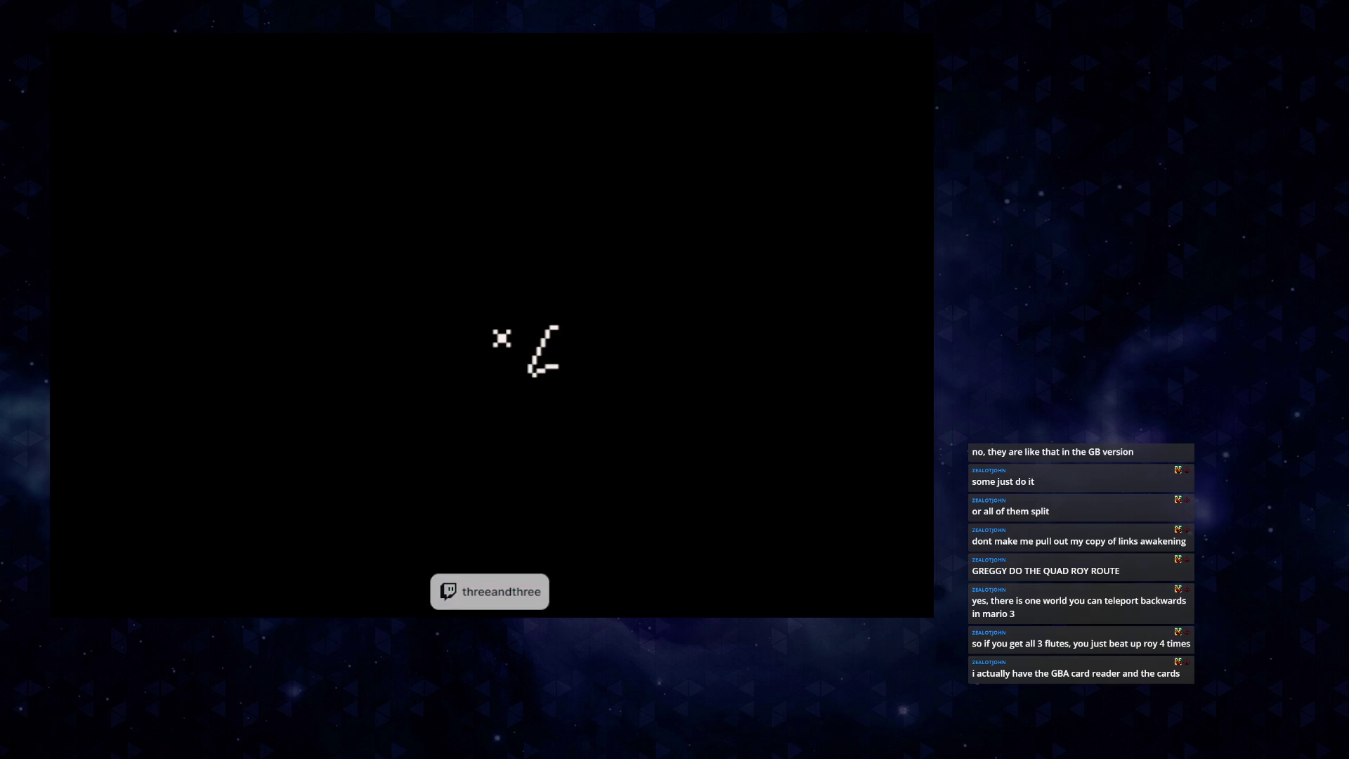
pyautogui.press('Escape')
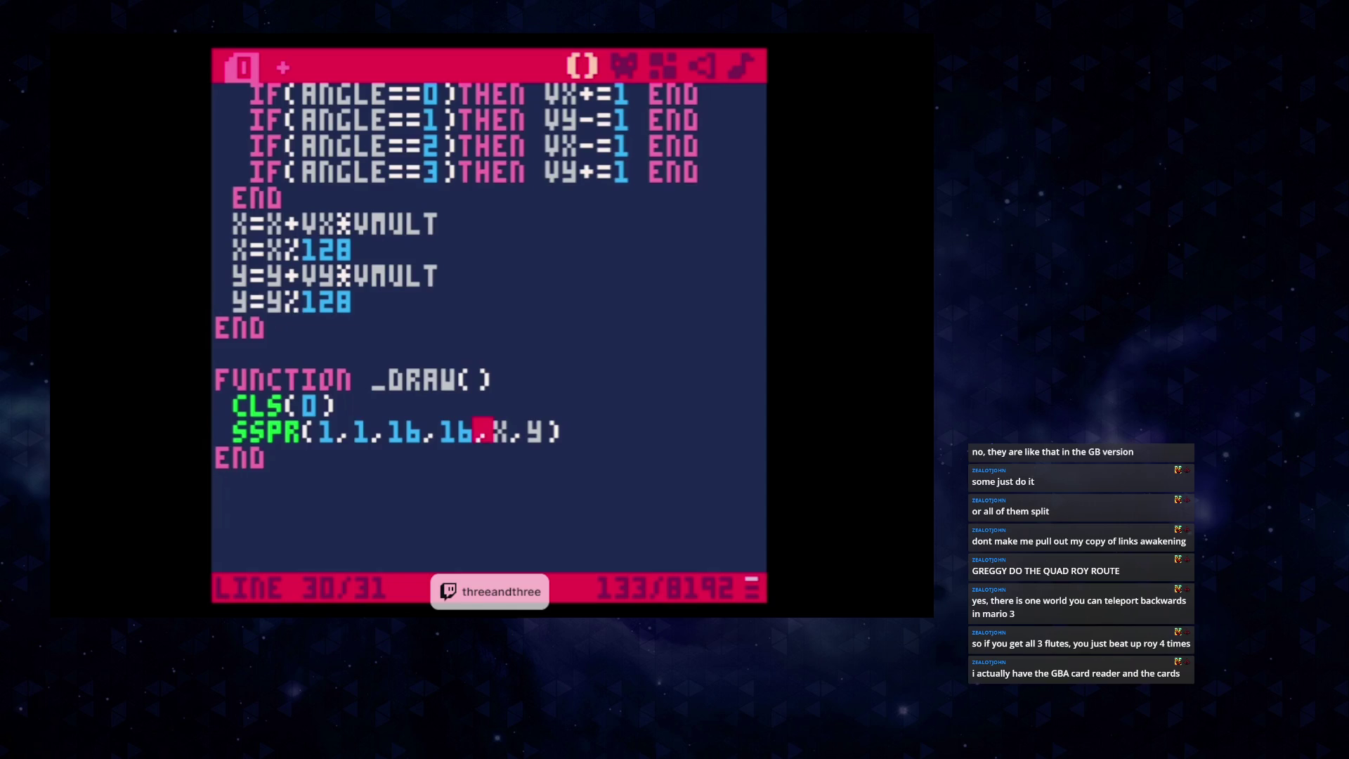
pyautogui.press('Left')
pyautogui.press('Left')
pyautogui.press('Left')
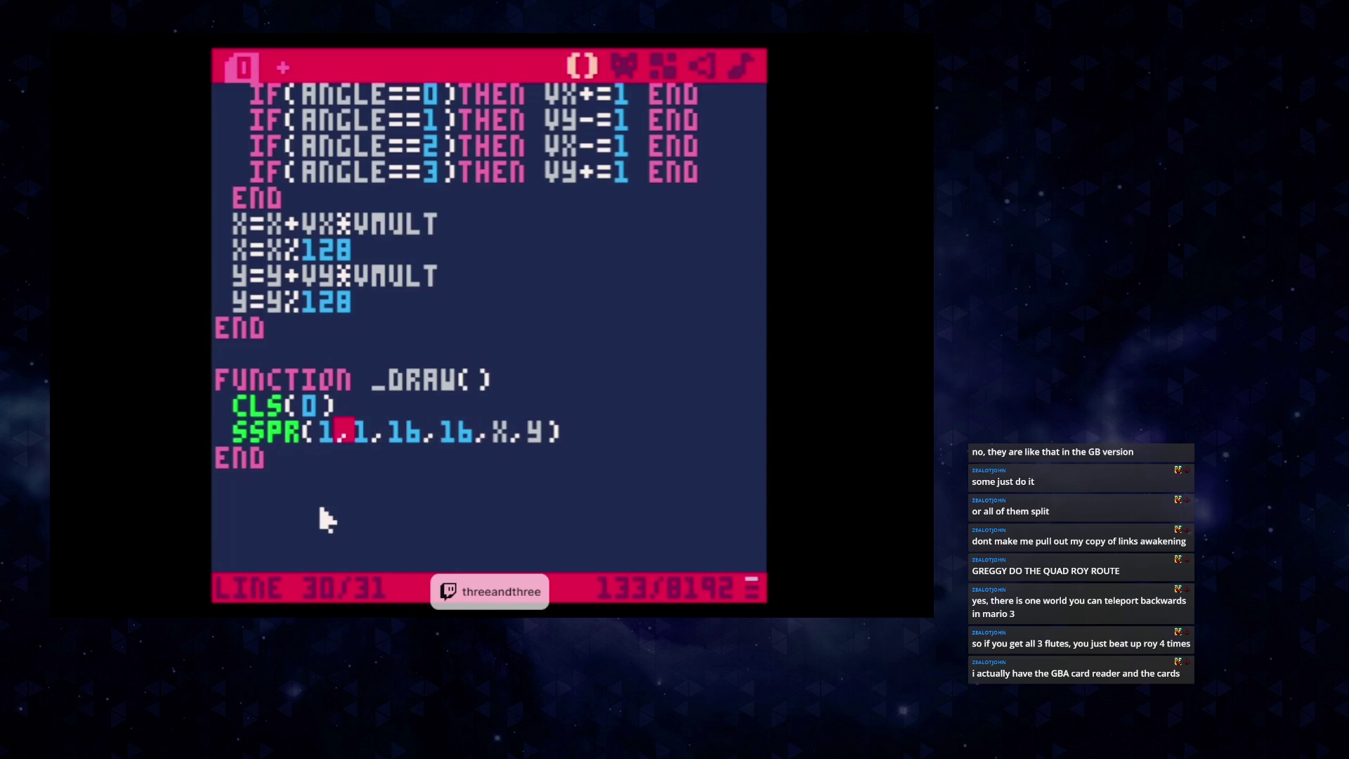
pyautogui.write('6')
pyautogui.press('Right')
pyautogui.press('Right')
pyautogui.write('6')
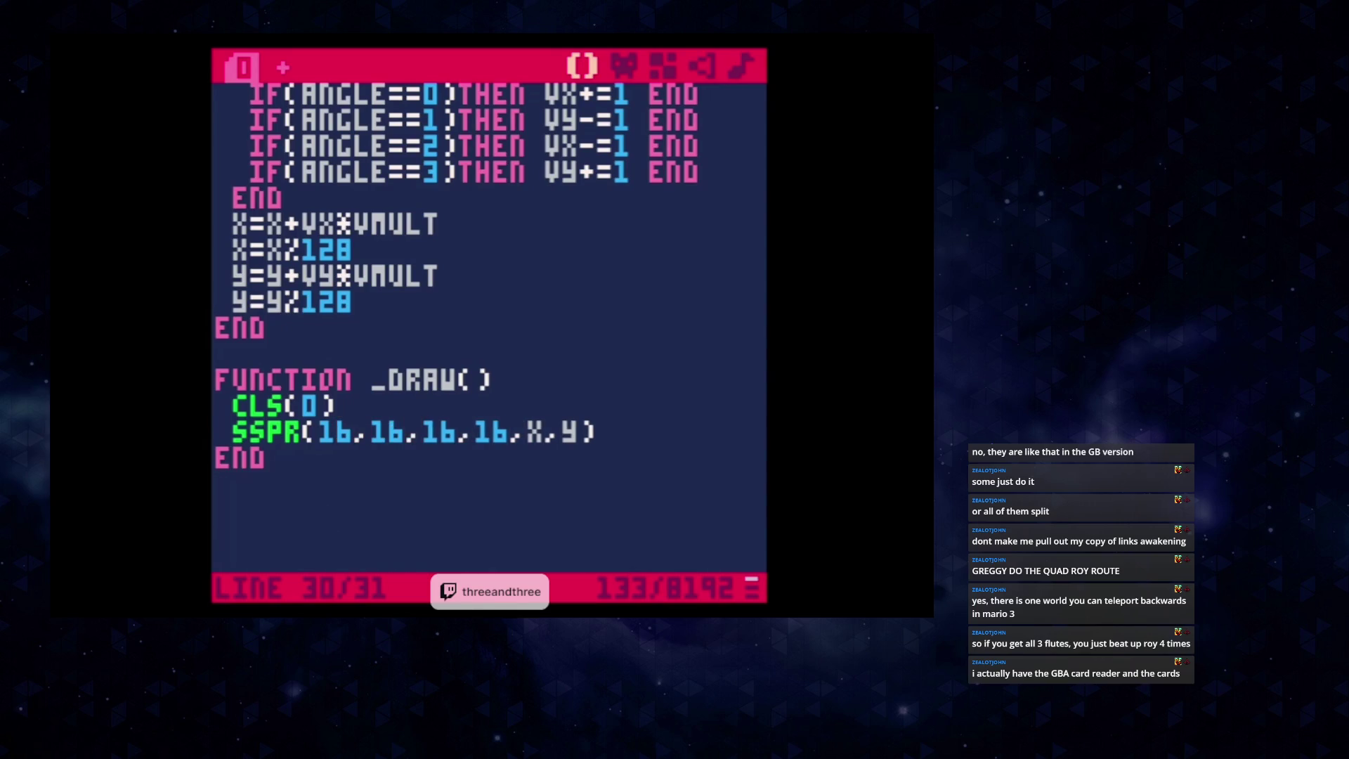
pyautogui.hotkey('ctrl', 'r')
pyautogui.press('Escape')
pyautogui.press('Escape')
pyautogui.click(620, 96)
pyautogui.click(624, 67)
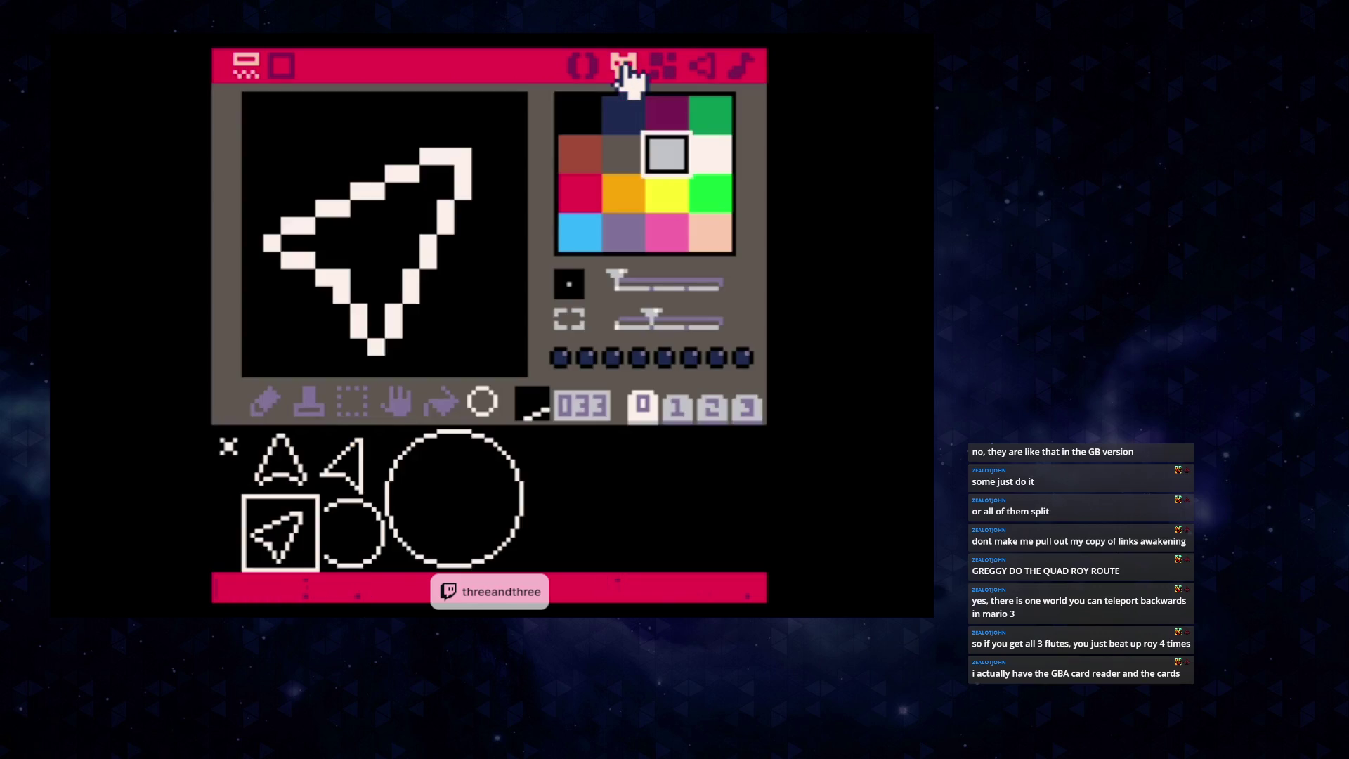
pyautogui.click(257, 471)
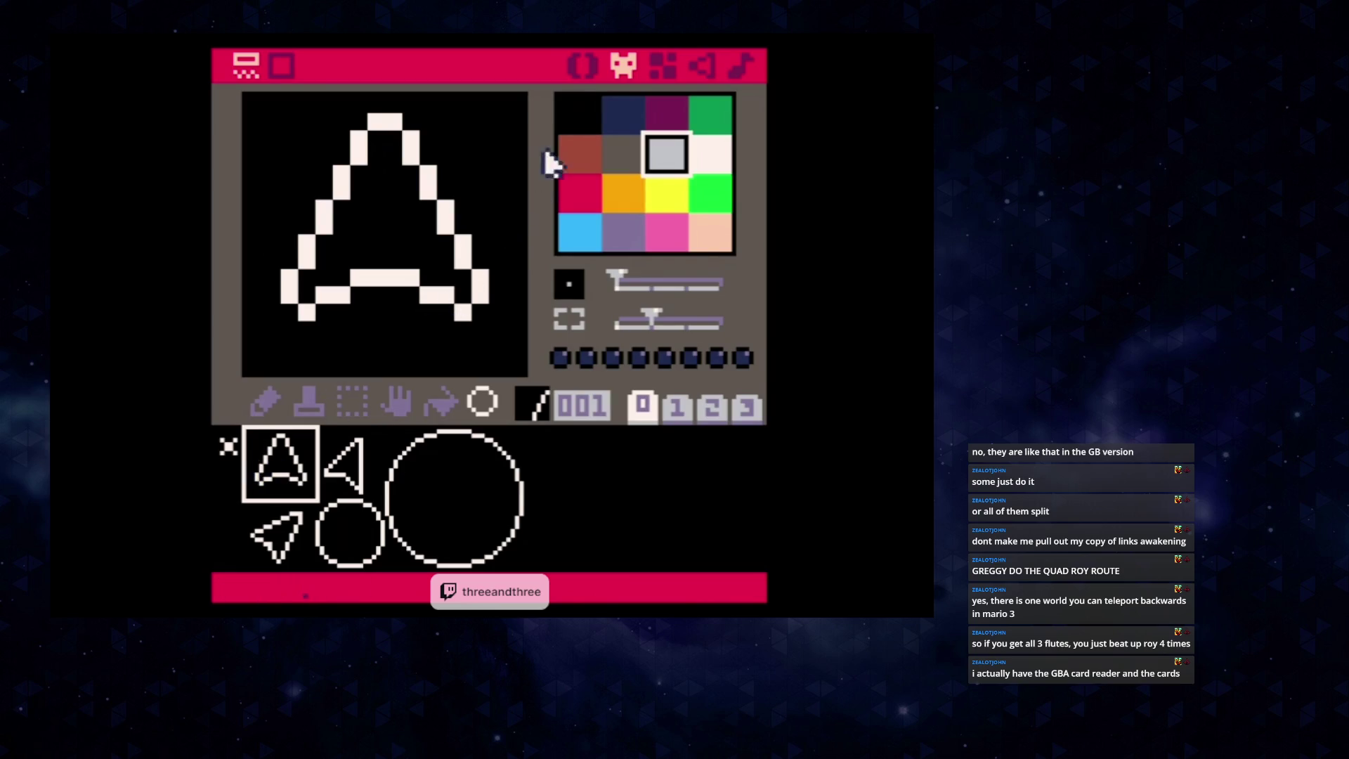
pyautogui.click(583, 67)
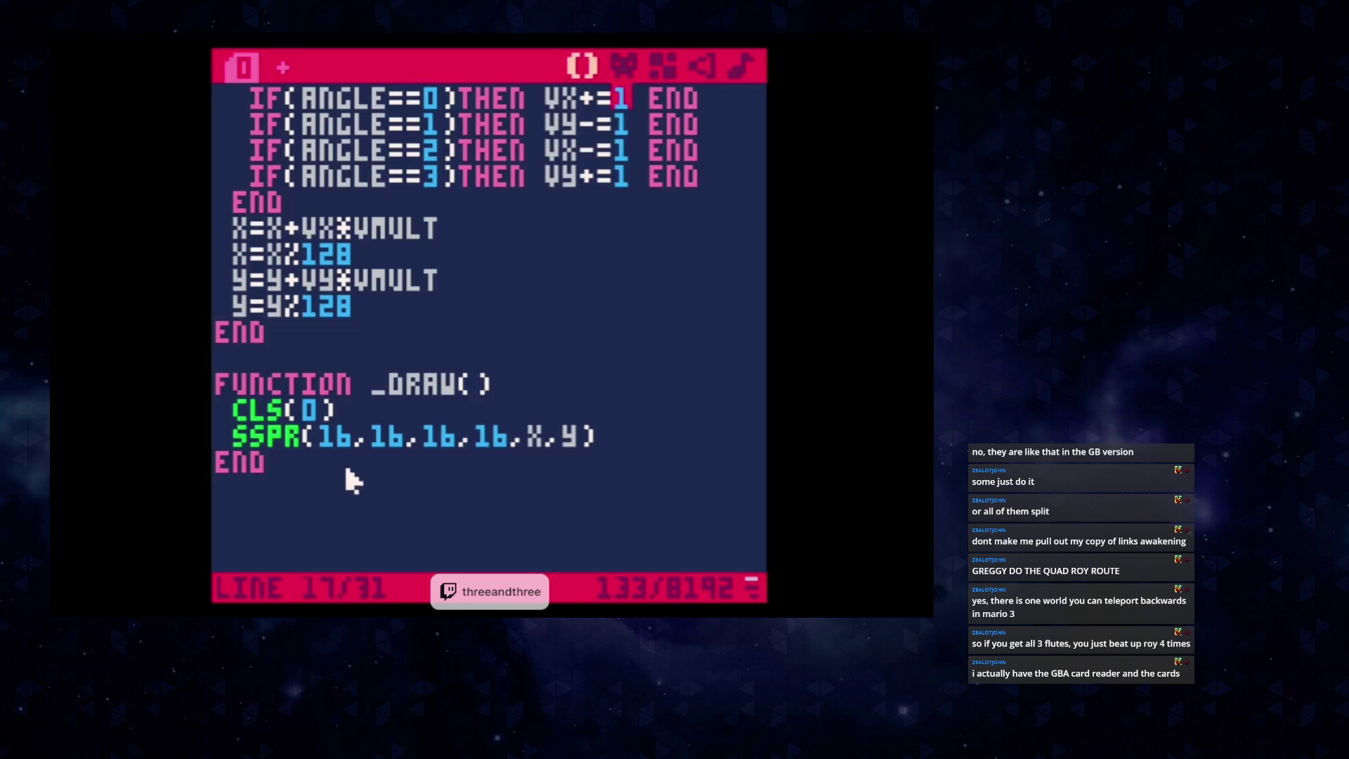
pyautogui.click(465, 443)
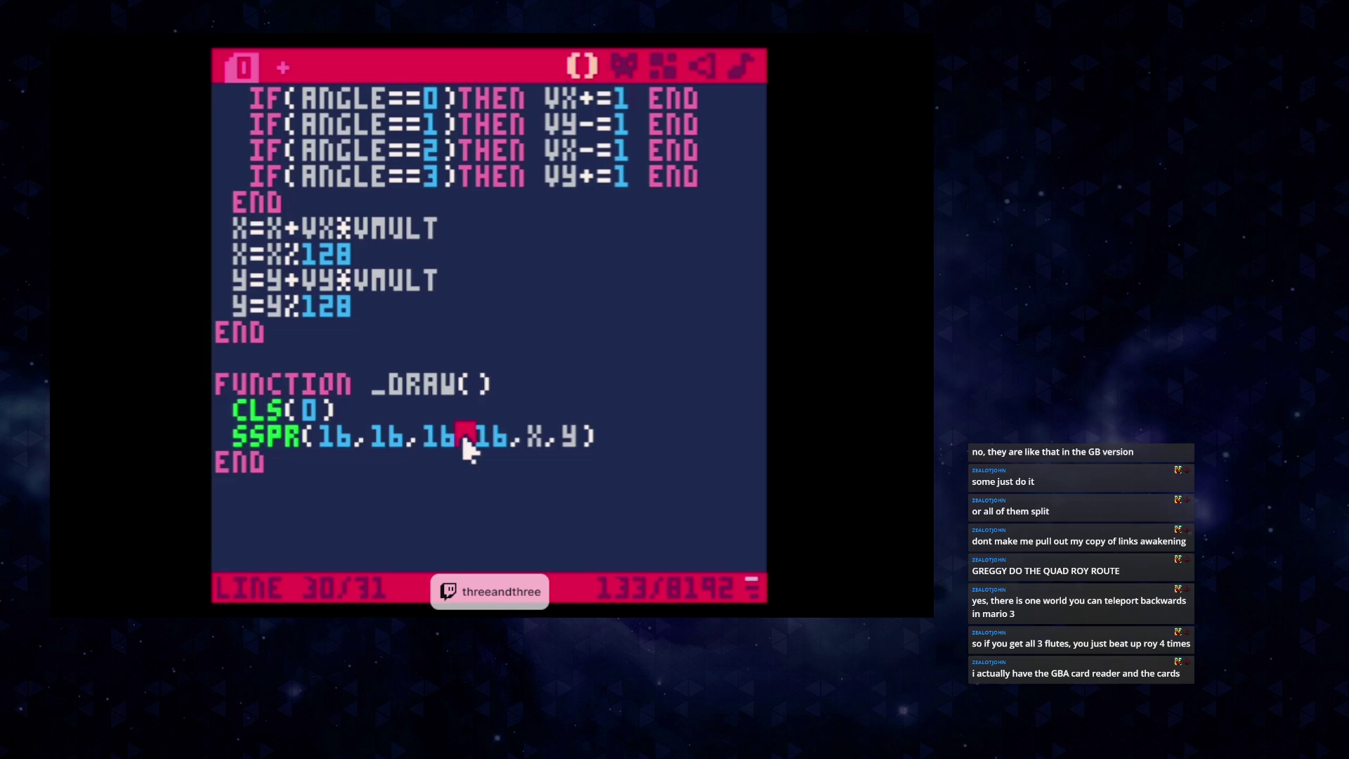
pyautogui.click(359, 440)
pyautogui.press('BackSpace')
pyautogui.press('BackSpace')
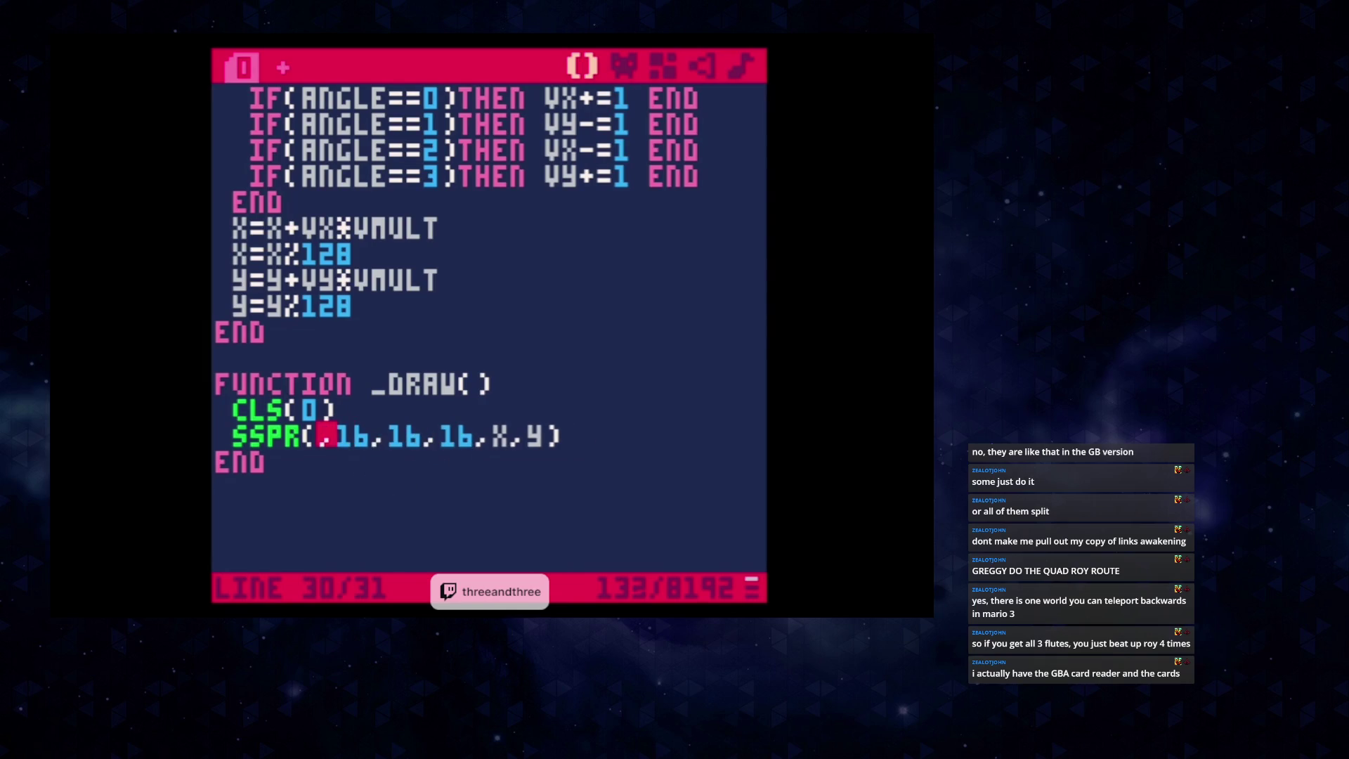
pyautogui.write('8')
pyautogui.hotkey('ctrl', 'r')
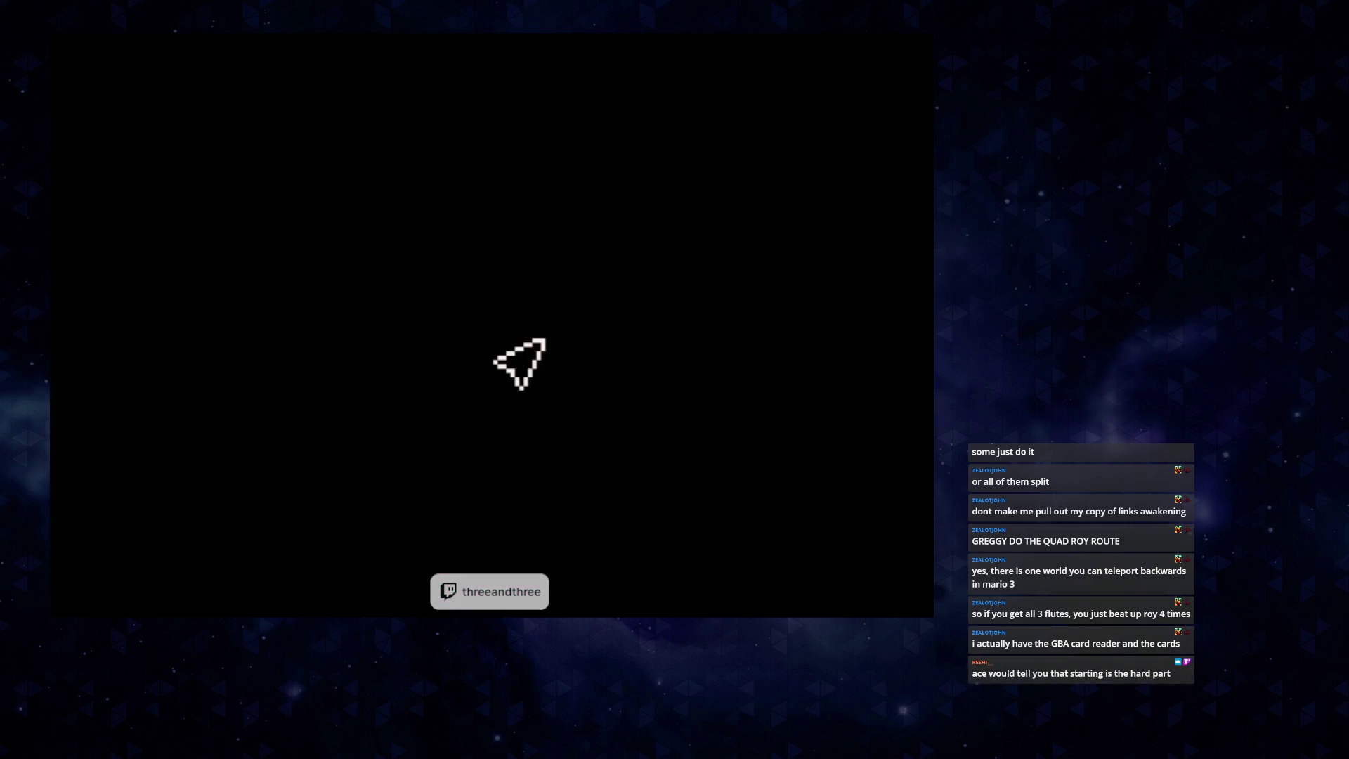
pyautogui.press('Escape')
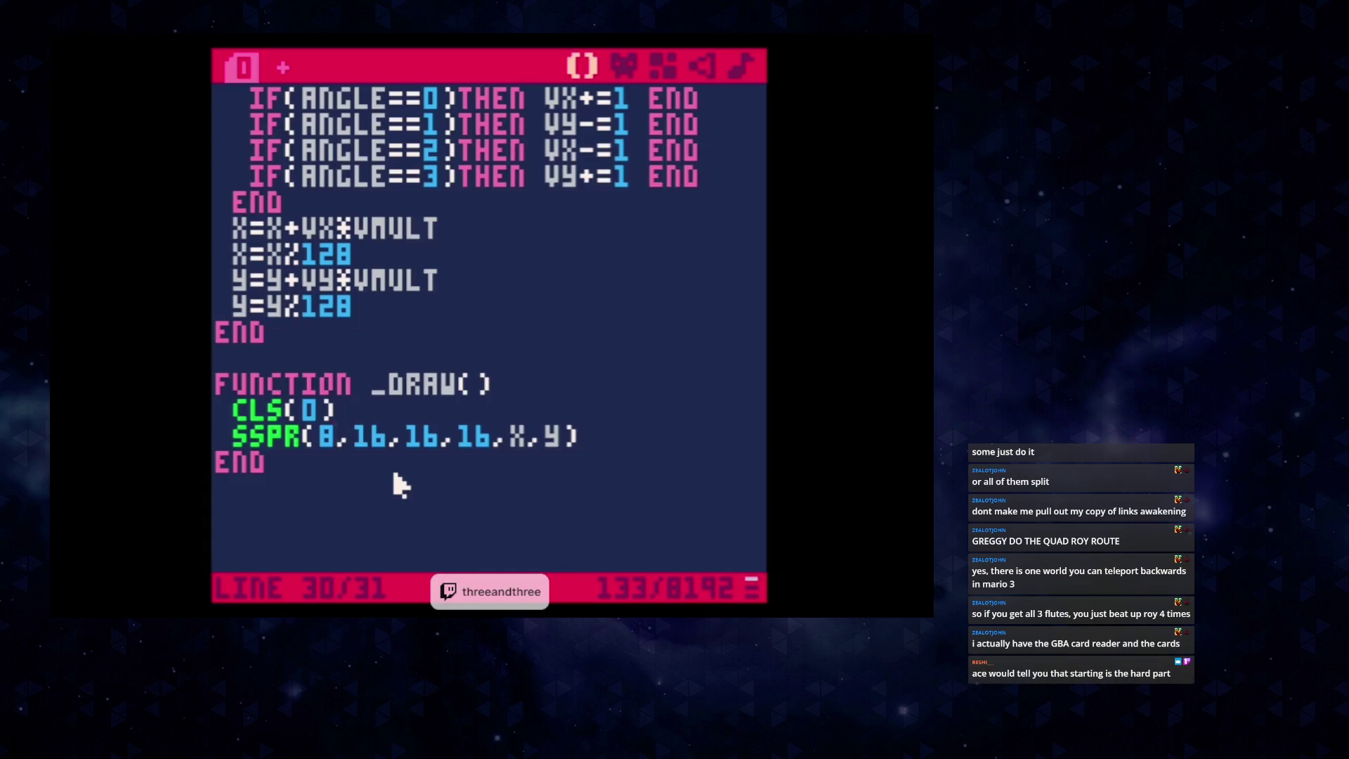
pyautogui.click(622, 65)
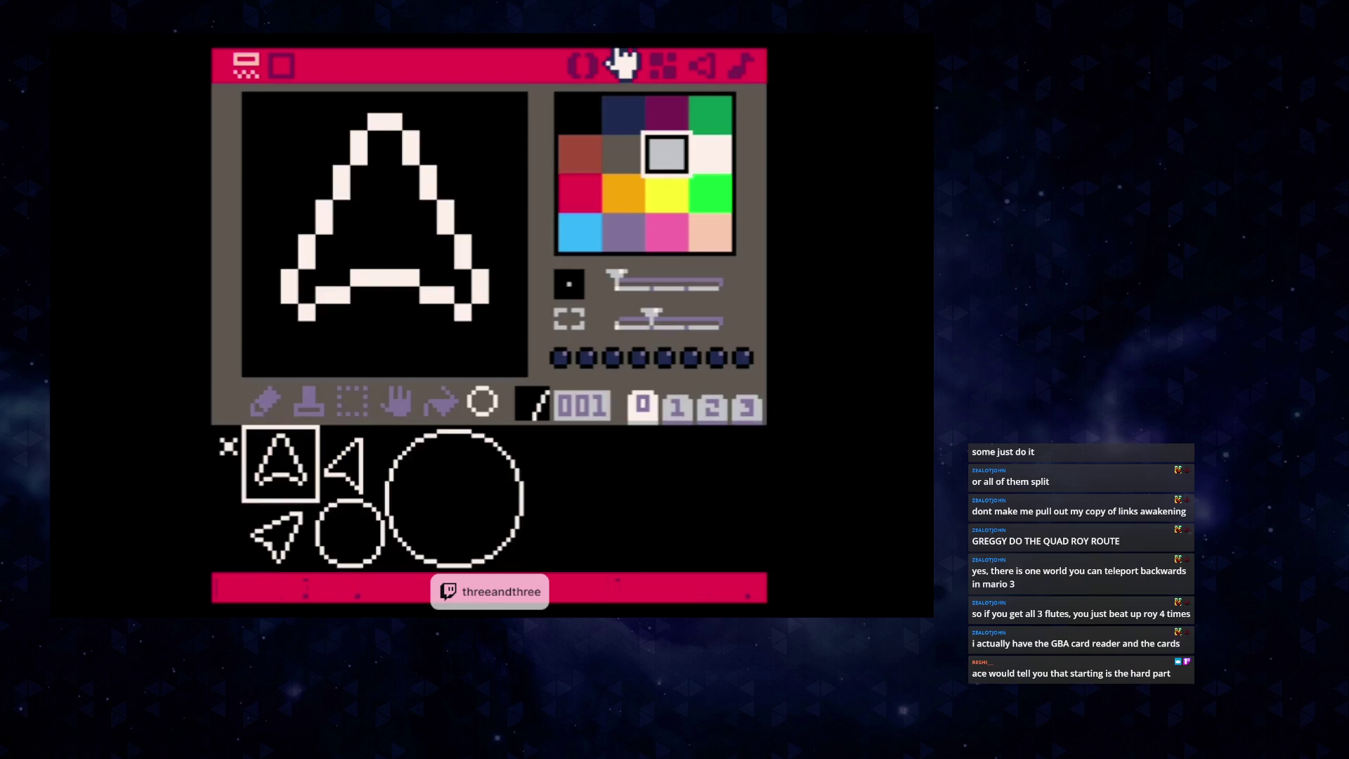
pyautogui.click(583, 65)
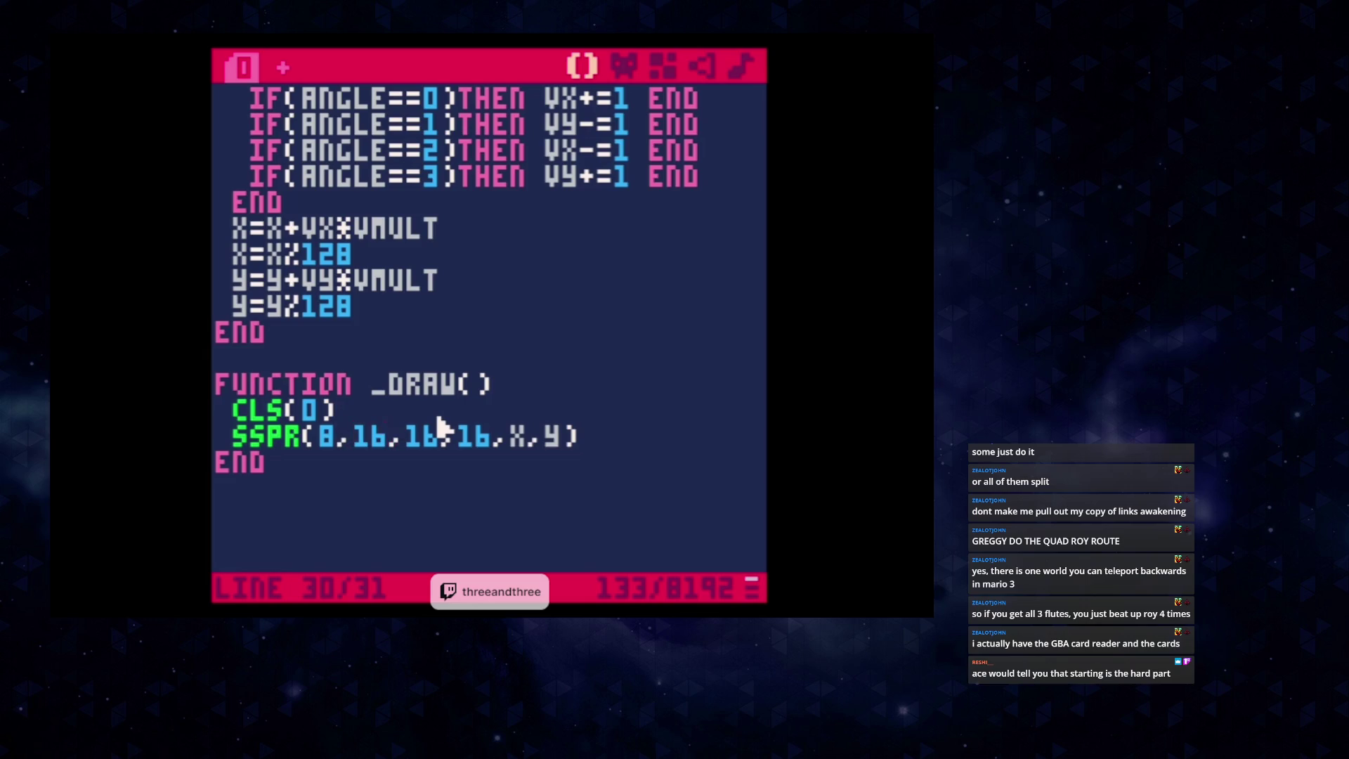
pyautogui.press('BackSpace')
pyautogui.press('BackSpace')
pyautogui.write('0')
pyautogui.hotkey('ctrl', 'r')
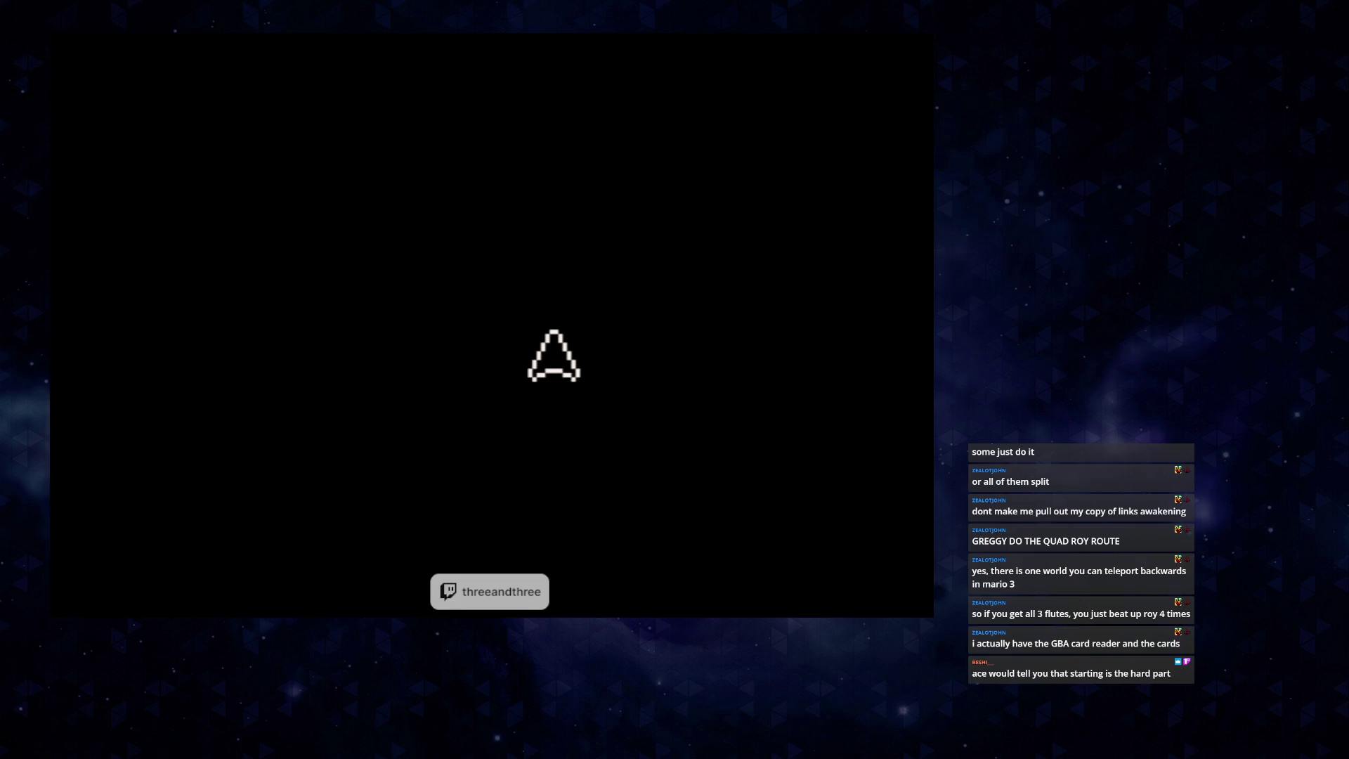
pyautogui.press('Escape')
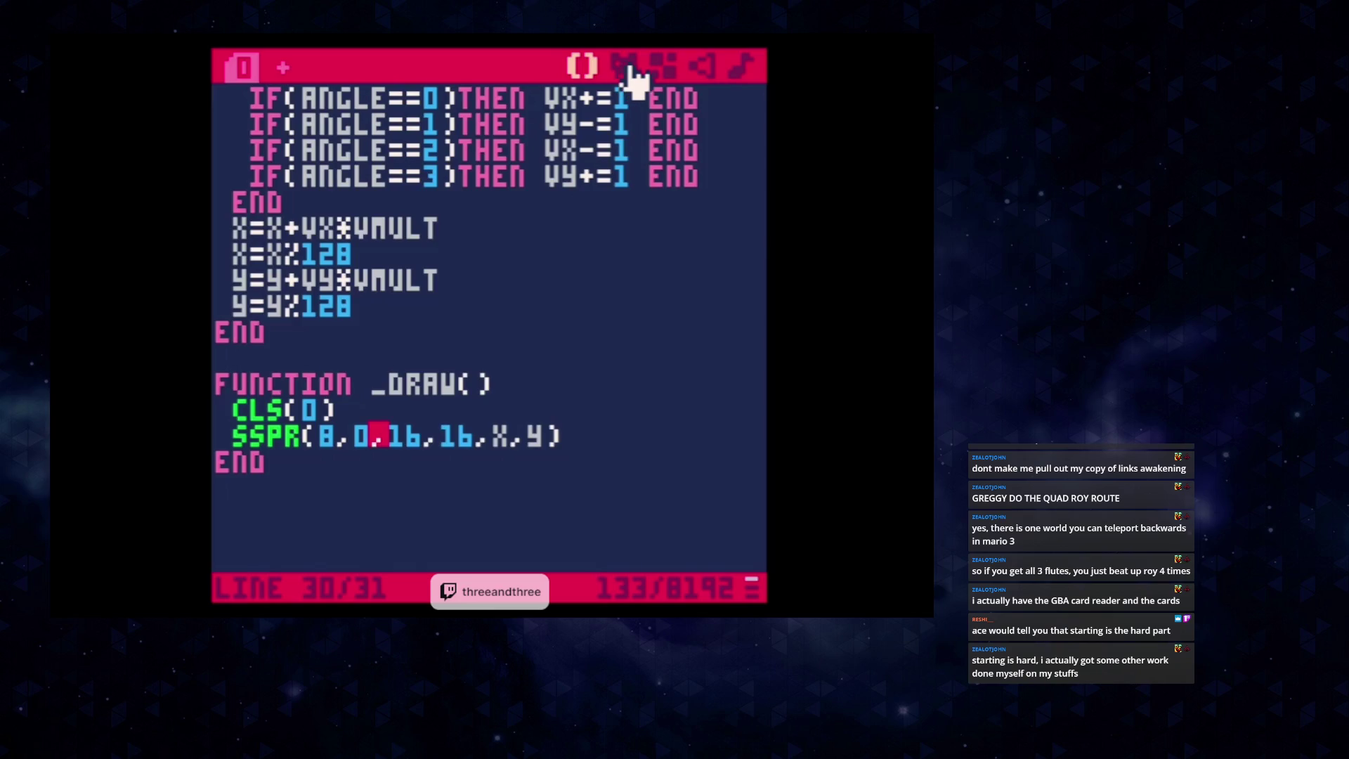
pyautogui.click(628, 70)
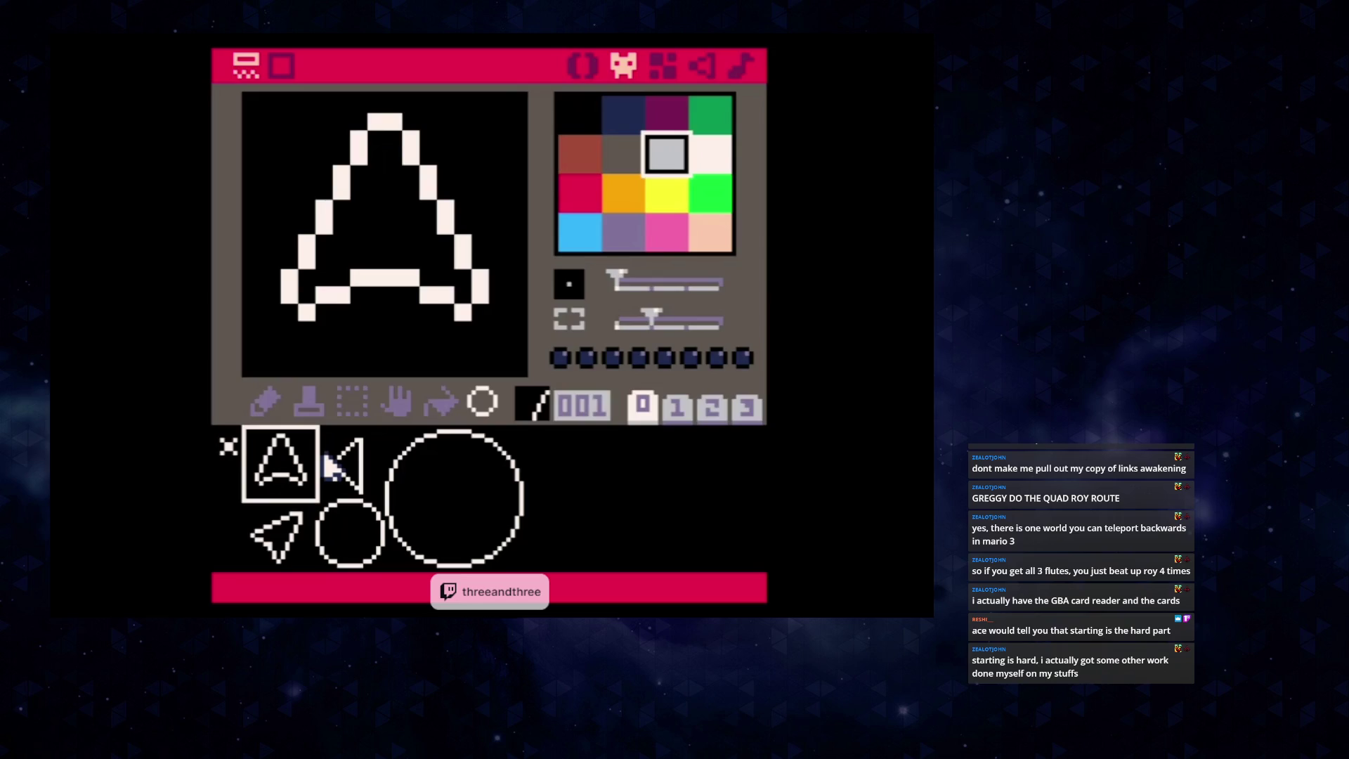
pyautogui.moveTo(271, 452); pyautogui.dragTo(242, 455)
pyautogui.click(252, 458)
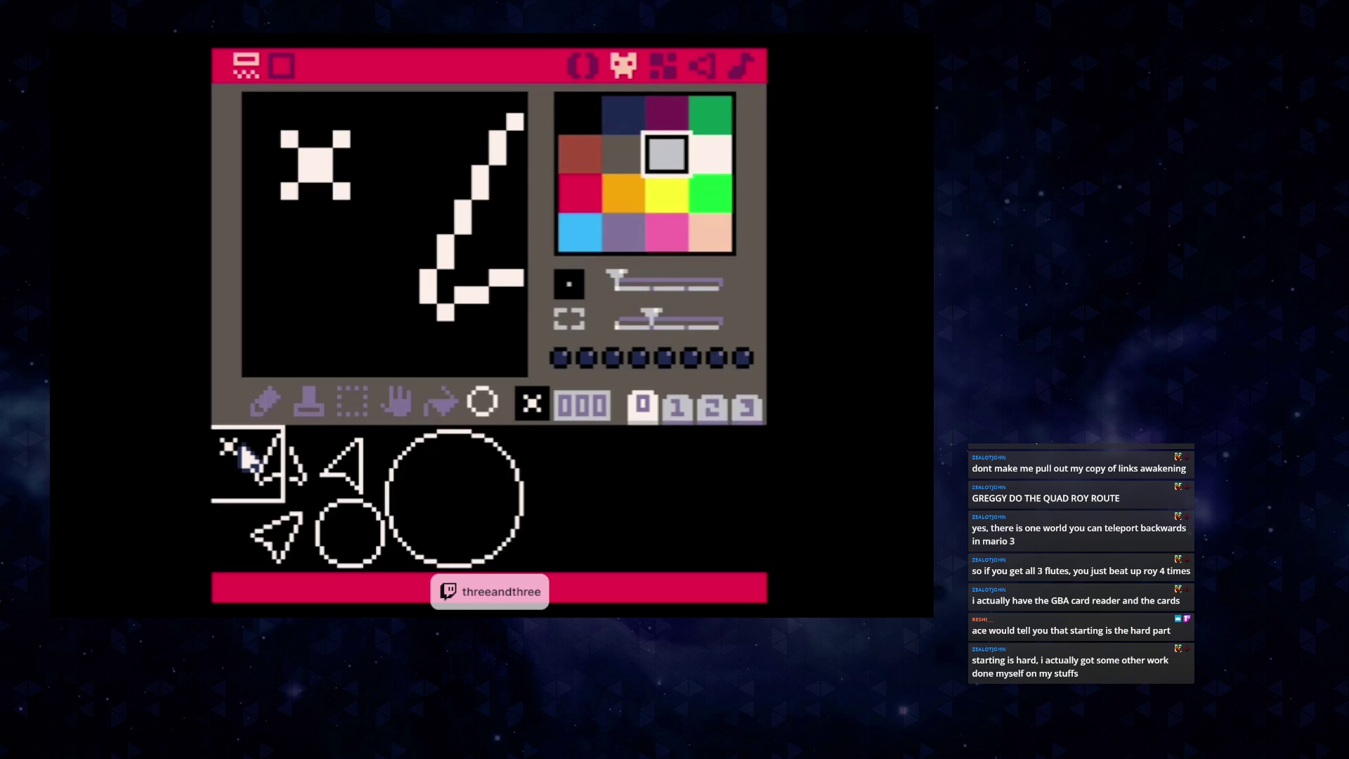
pyautogui.click(252, 458)
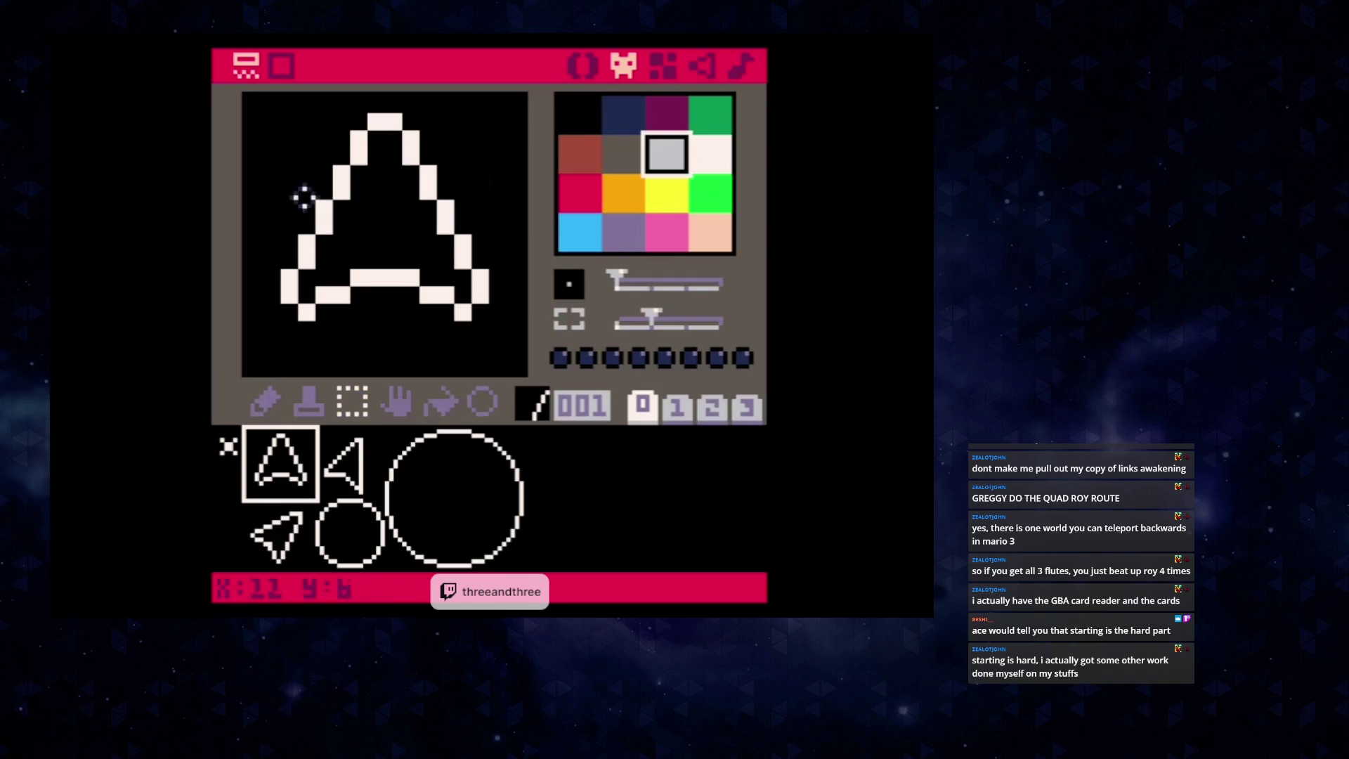
pyautogui.moveTo(256, 100)
pyautogui.mouseDown()
pyautogui.moveTo(466, 214)
pyautogui.moveTo(521, 359)
pyautogui.mouseUp()
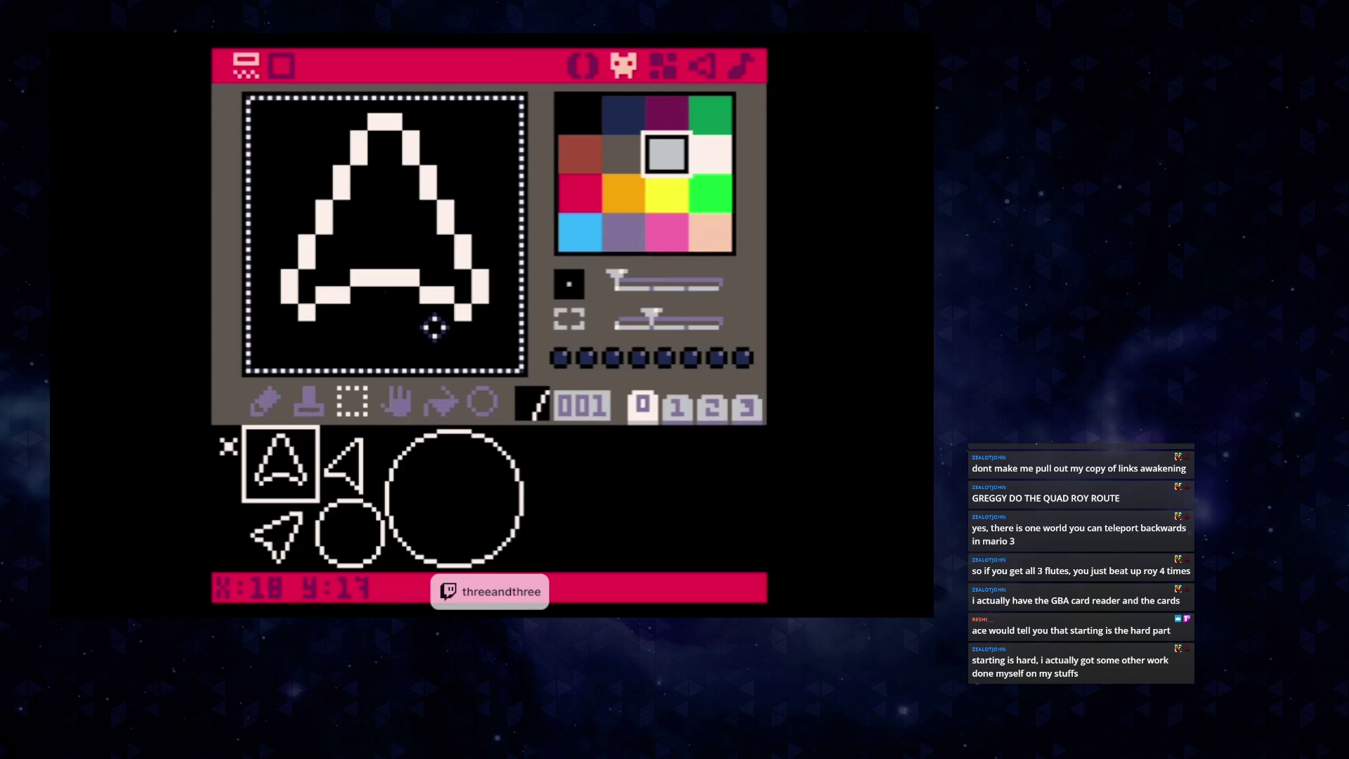
pyautogui.hotkey('ctrl', 'c')
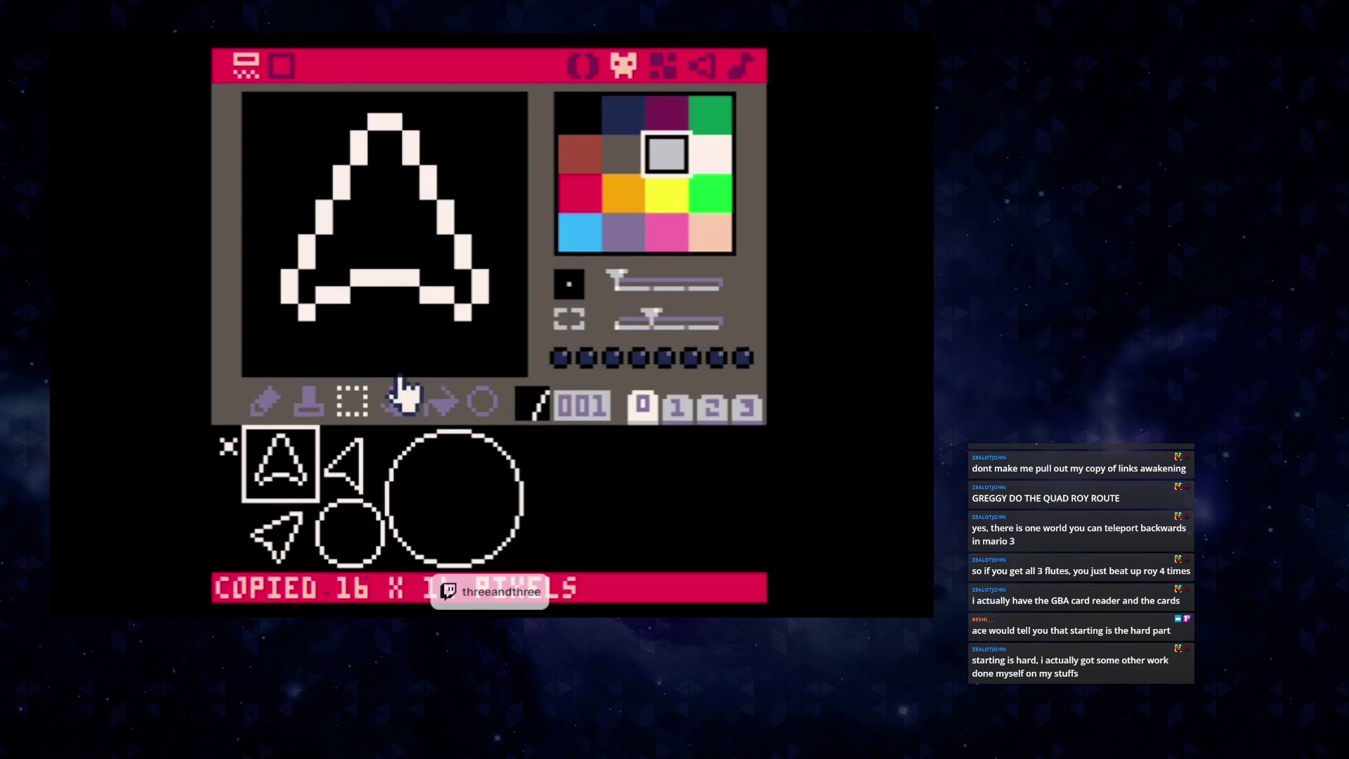
pyautogui.click(338, 459)
pyautogui.click(339, 470)
pyautogui.click(340, 462)
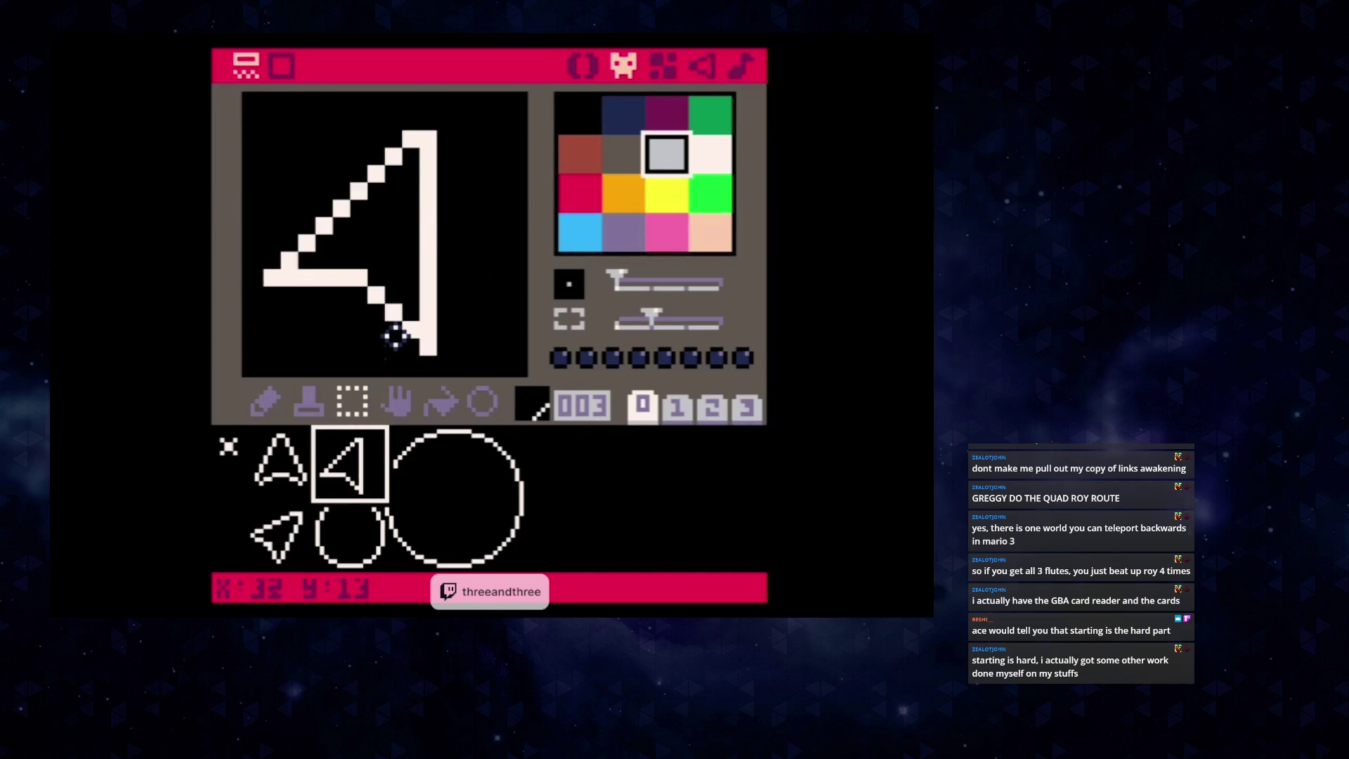
pyautogui.click(294, 480)
pyautogui.click(278, 460)
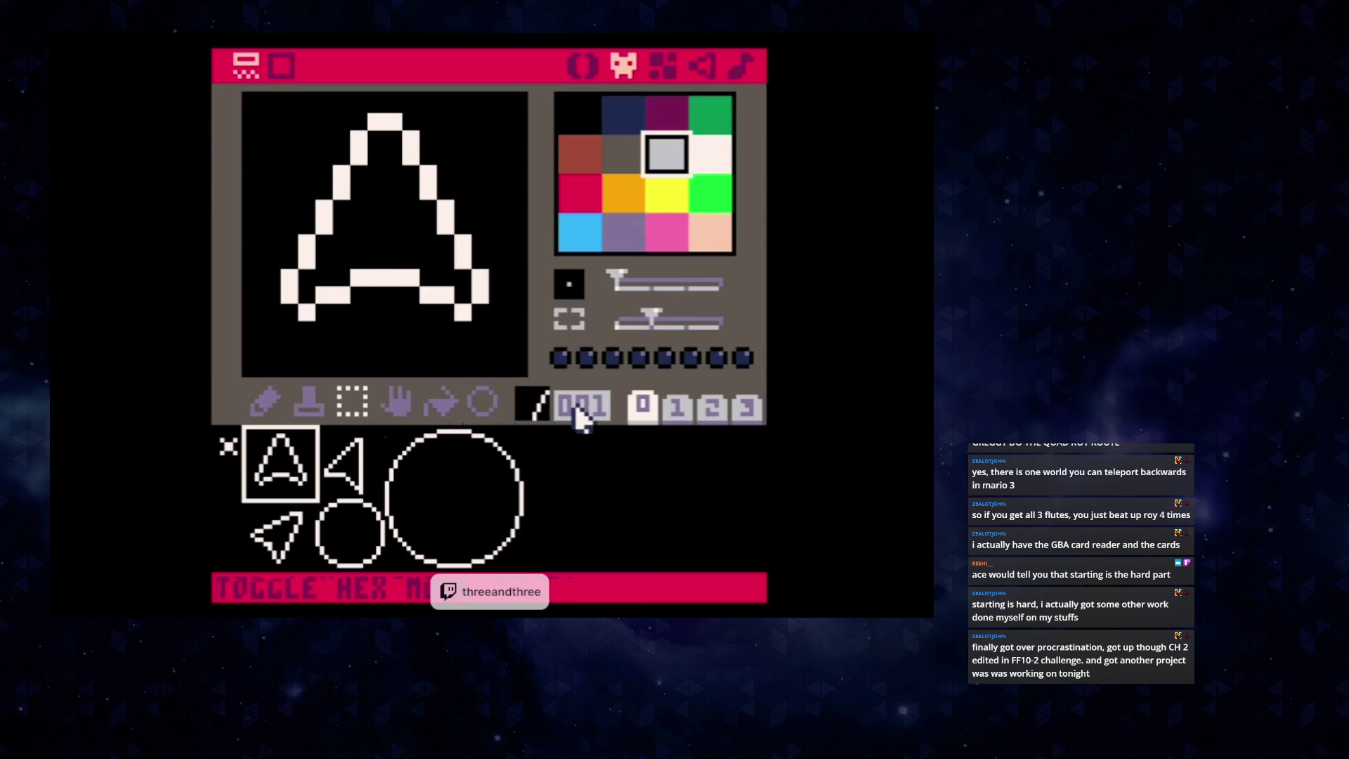
pyautogui.click(672, 411)
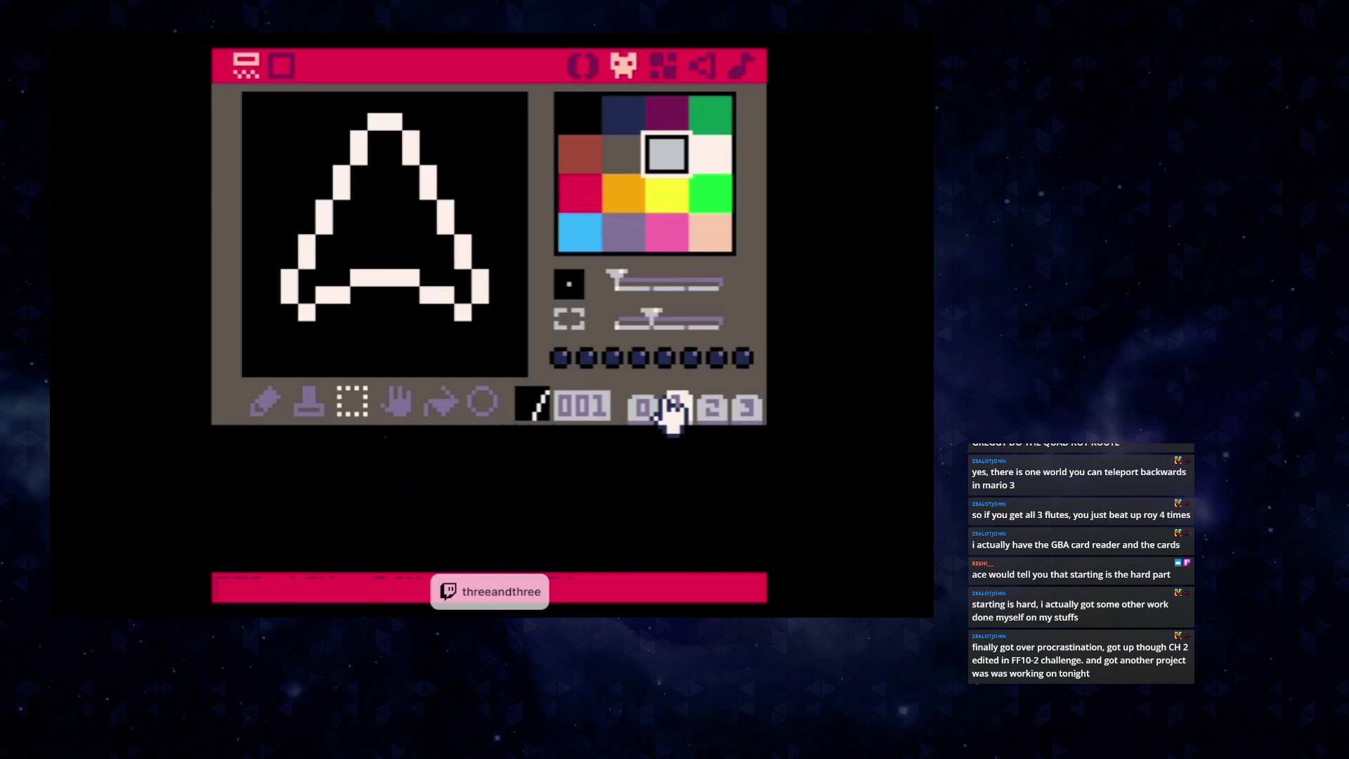
pyautogui.click(642, 409)
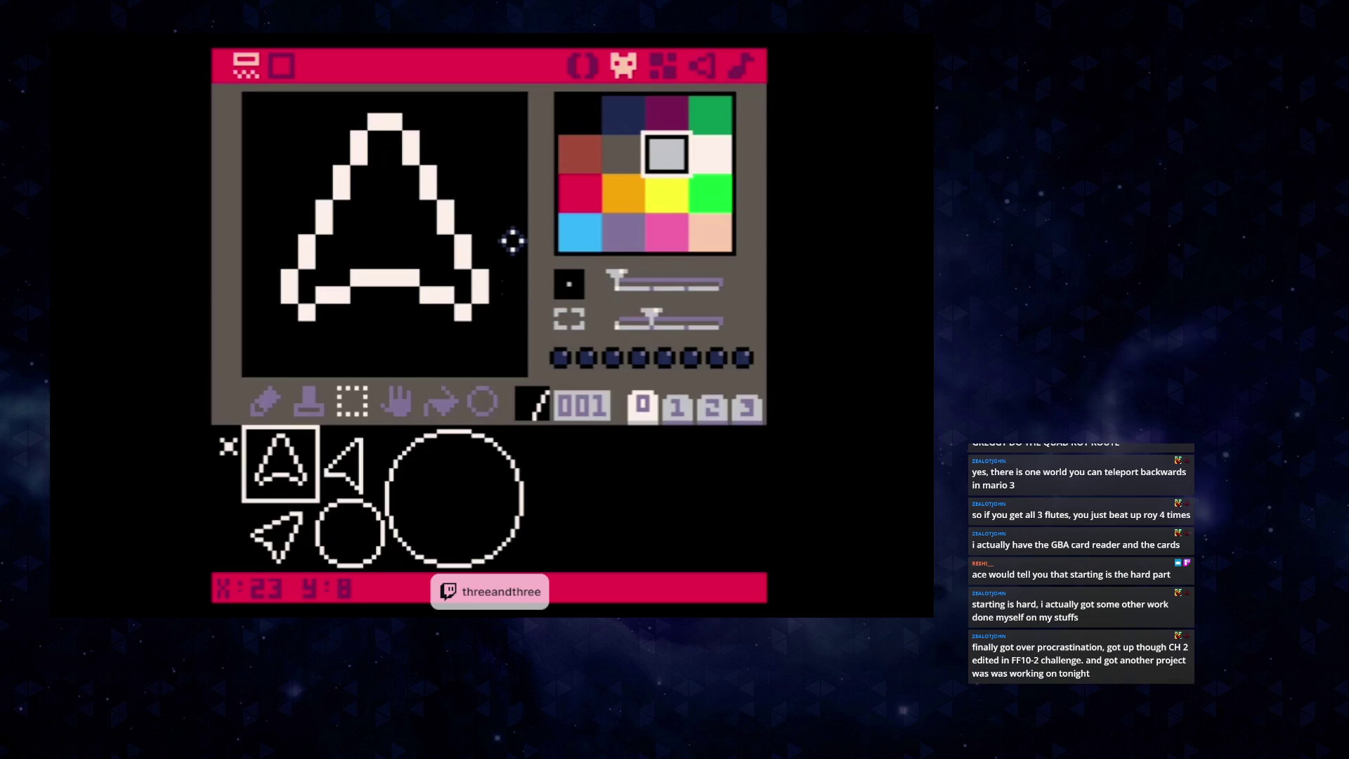
pyautogui.moveTo(356, 476); pyautogui.dragTo(345, 455)
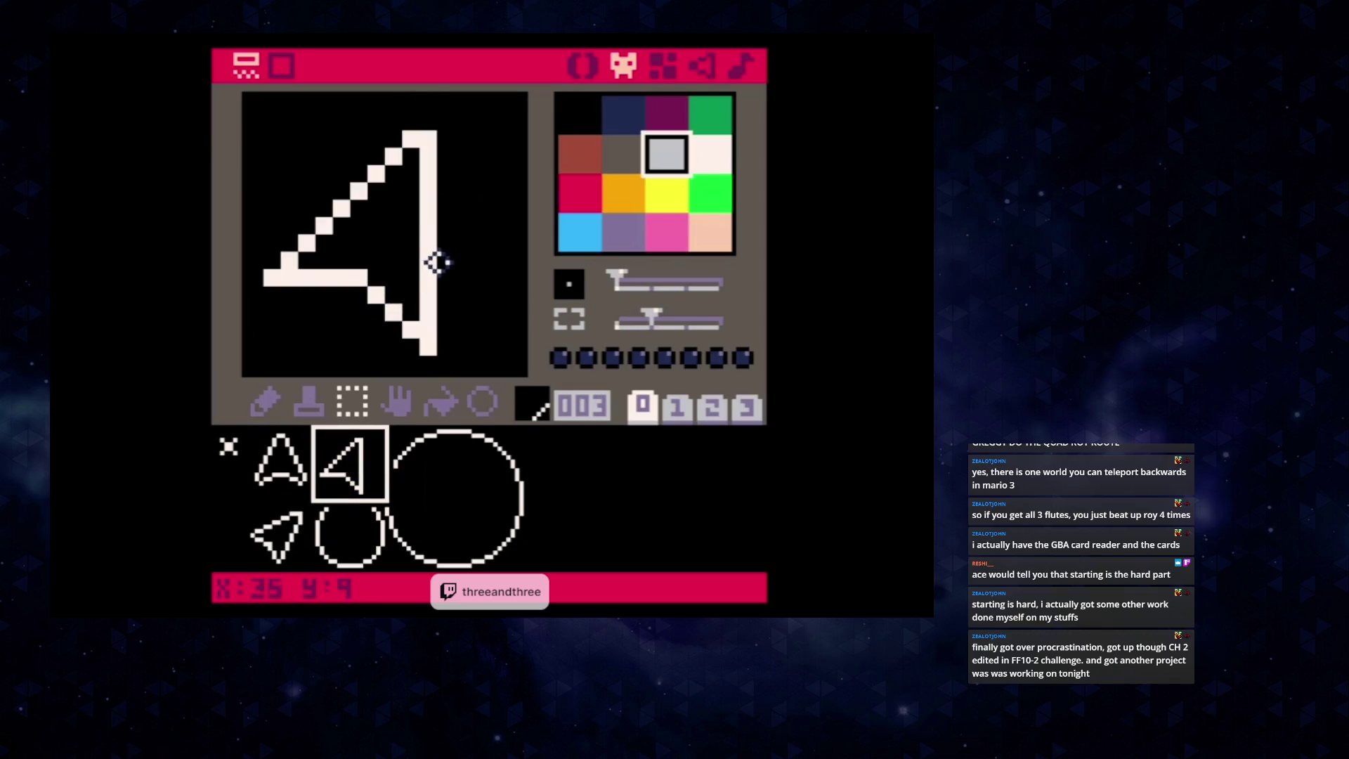
pyautogui.rightClick(443, 303)
pyautogui.moveTo(424, 339); pyautogui.dragTo(445, 133)
pyautogui.moveTo(249, 99)
pyautogui.mouseDown()
pyautogui.moveTo(394, 277)
pyautogui.moveTo(517, 348)
pyautogui.mouseUp()
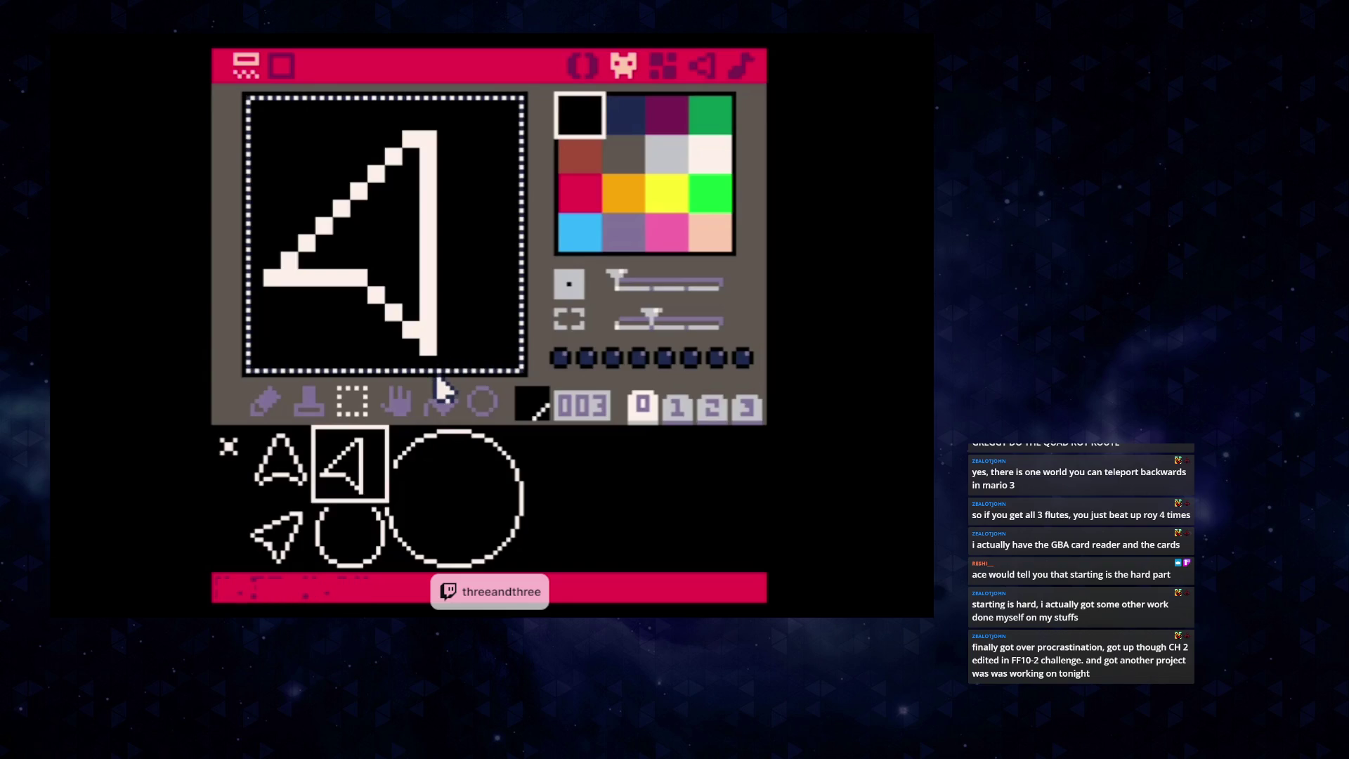
pyautogui.press('Delete')
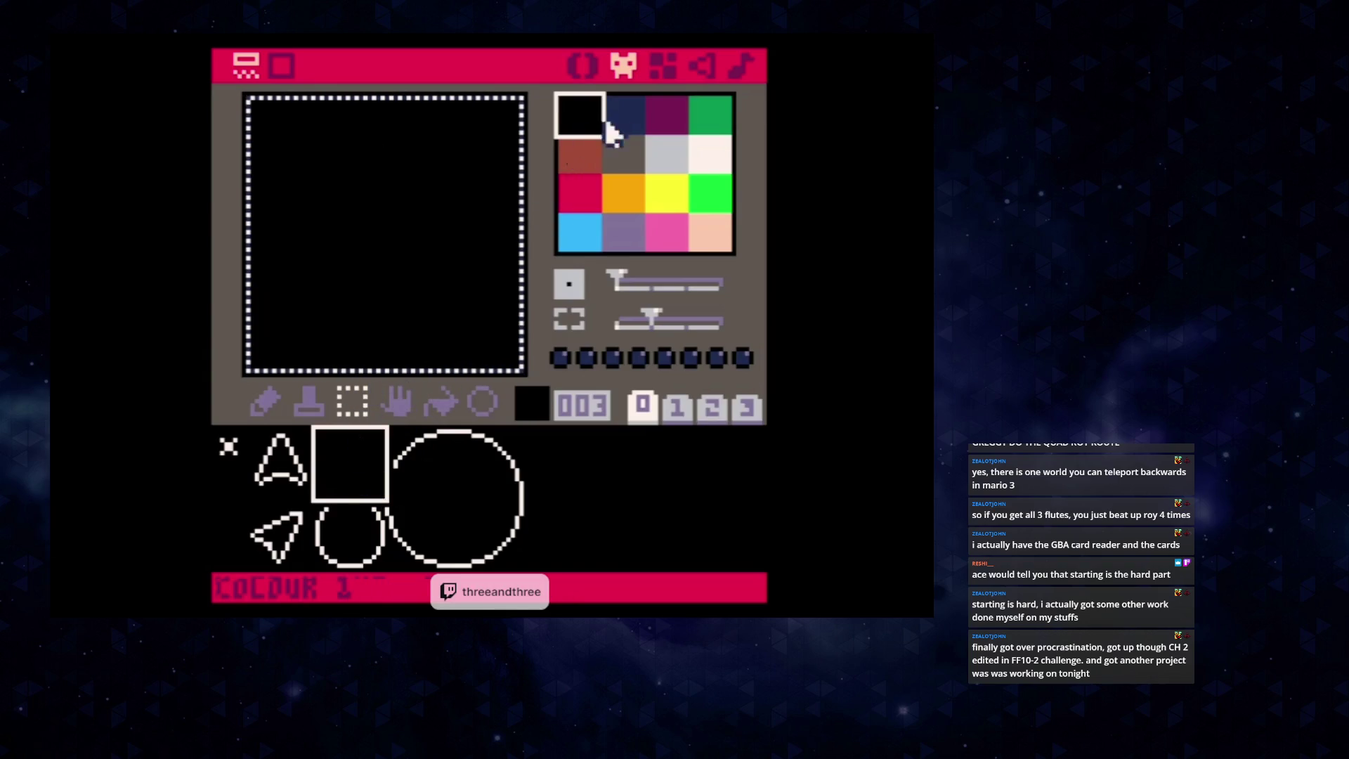
pyautogui.click(710, 163)
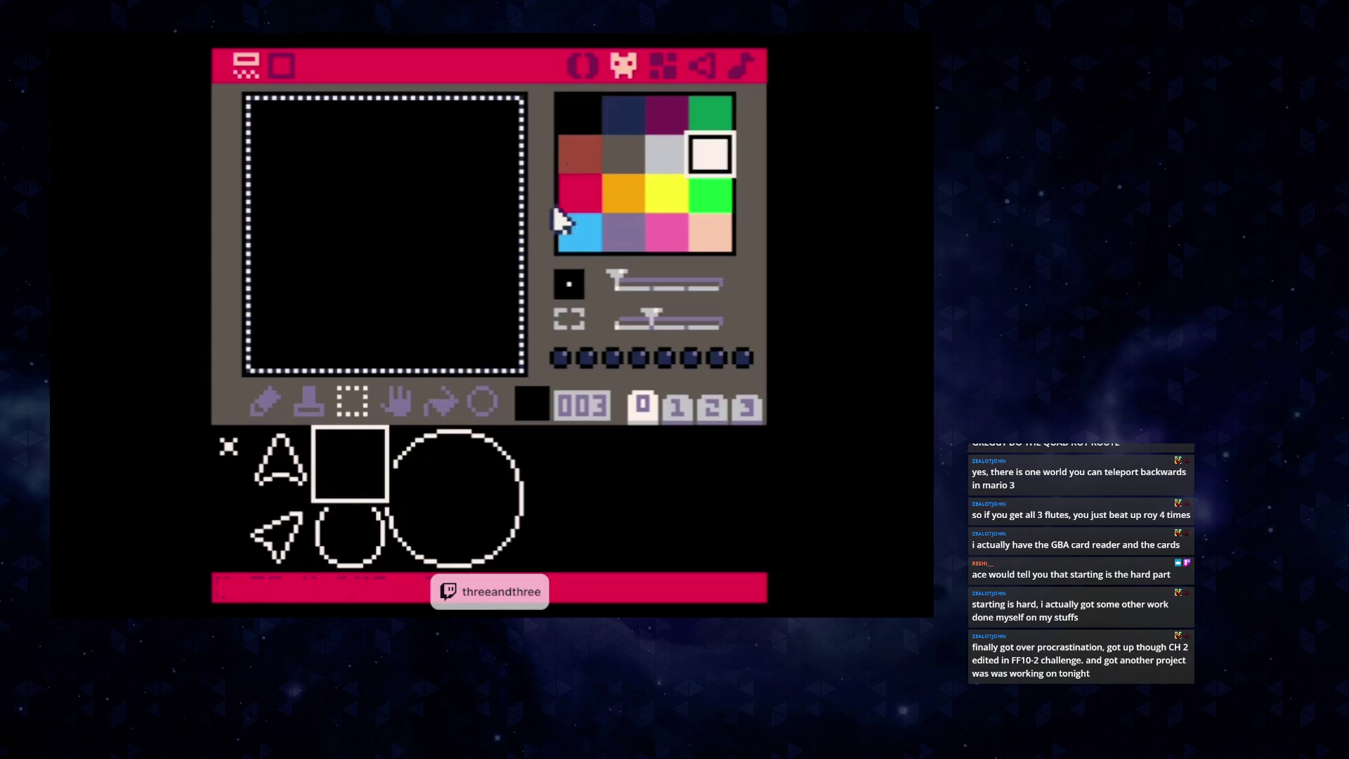
pyautogui.click(508, 229)
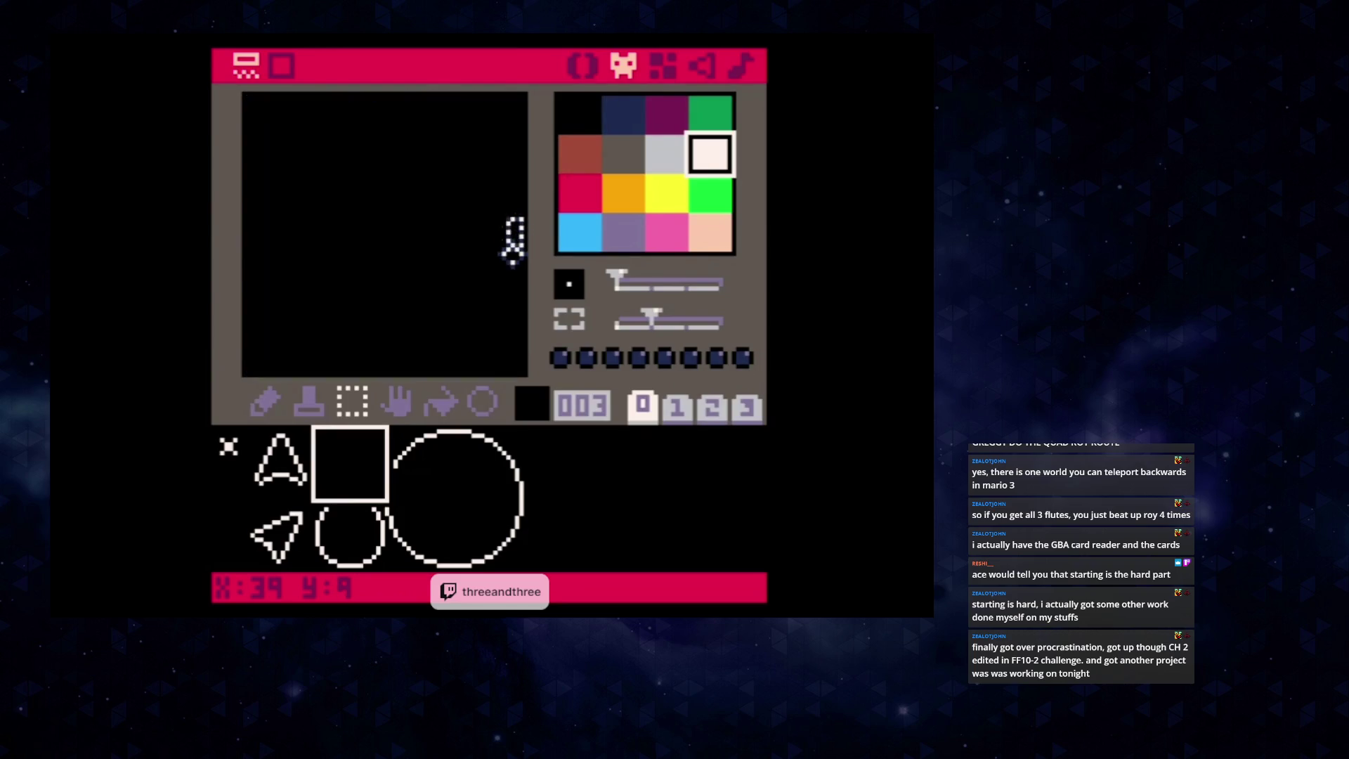
pyautogui.click(267, 403)
pyautogui.click(513, 241)
pyautogui.click(285, 450)
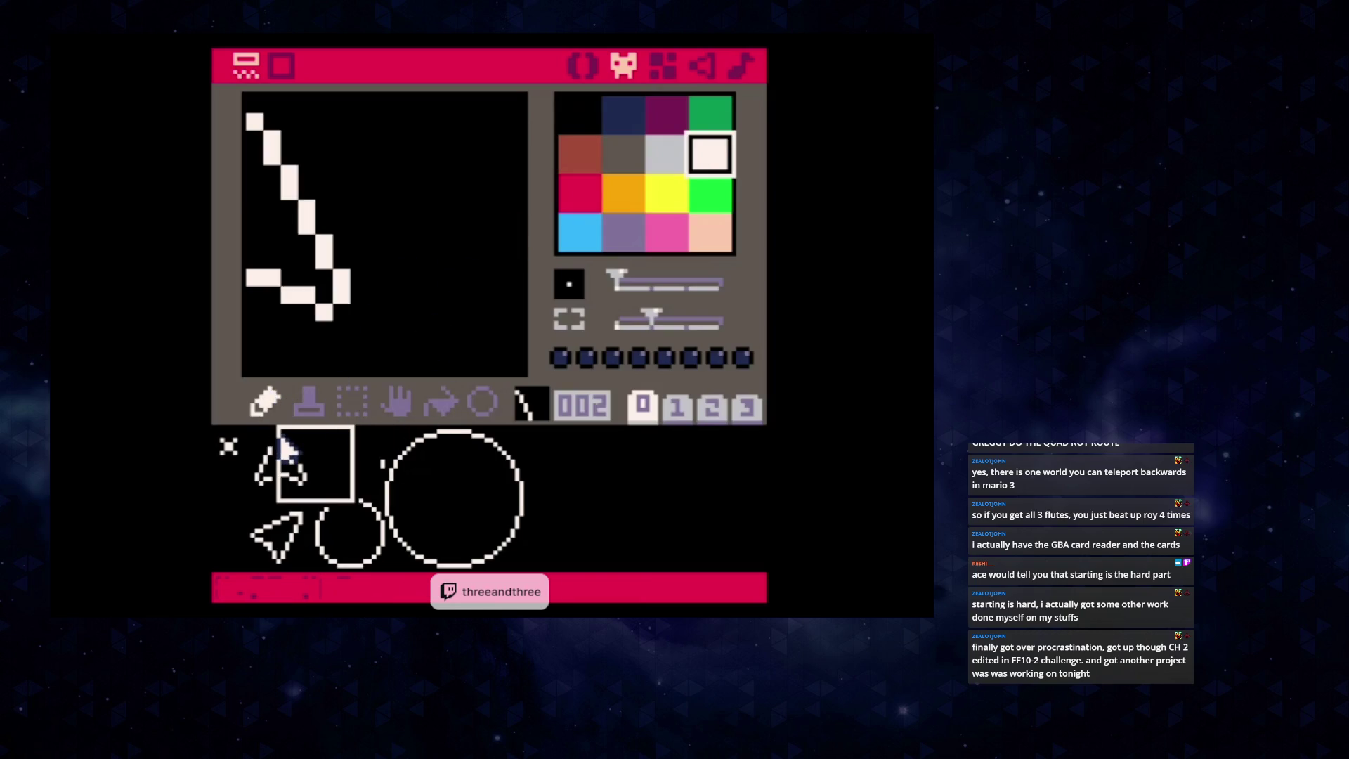
pyautogui.click(281, 454)
pyautogui.click(321, 457)
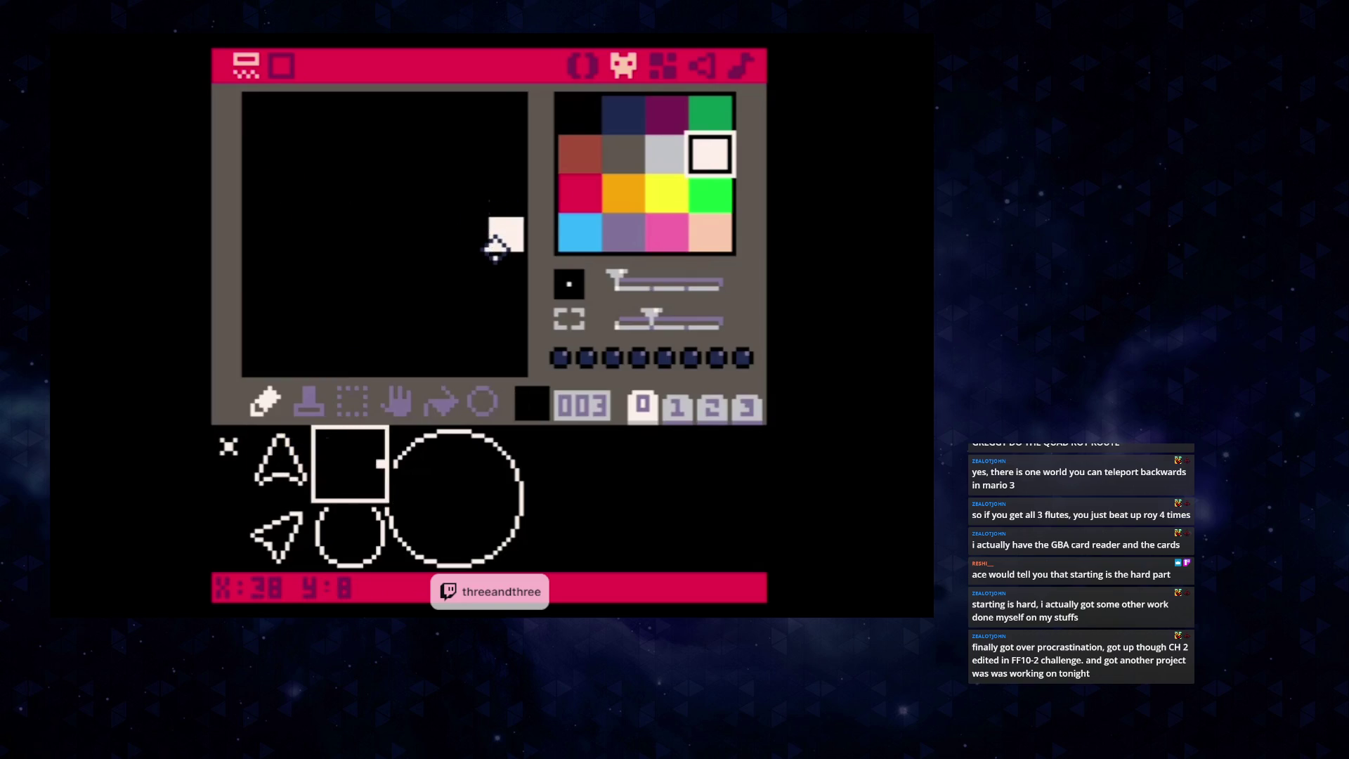
pyautogui.rightClick(511, 265)
pyautogui.moveTo(512, 265); pyautogui.dragTo(511, 232)
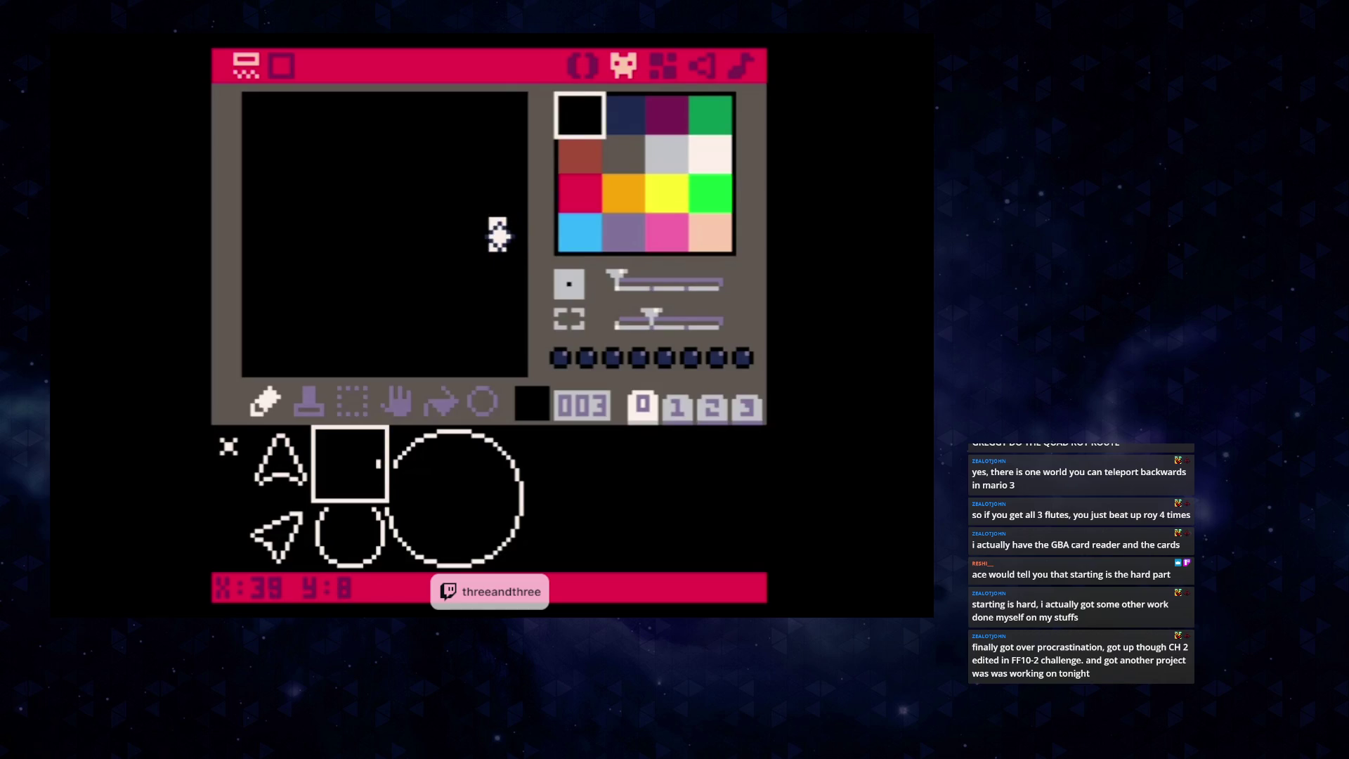
pyautogui.rightClick(501, 232)
pyautogui.click(274, 480)
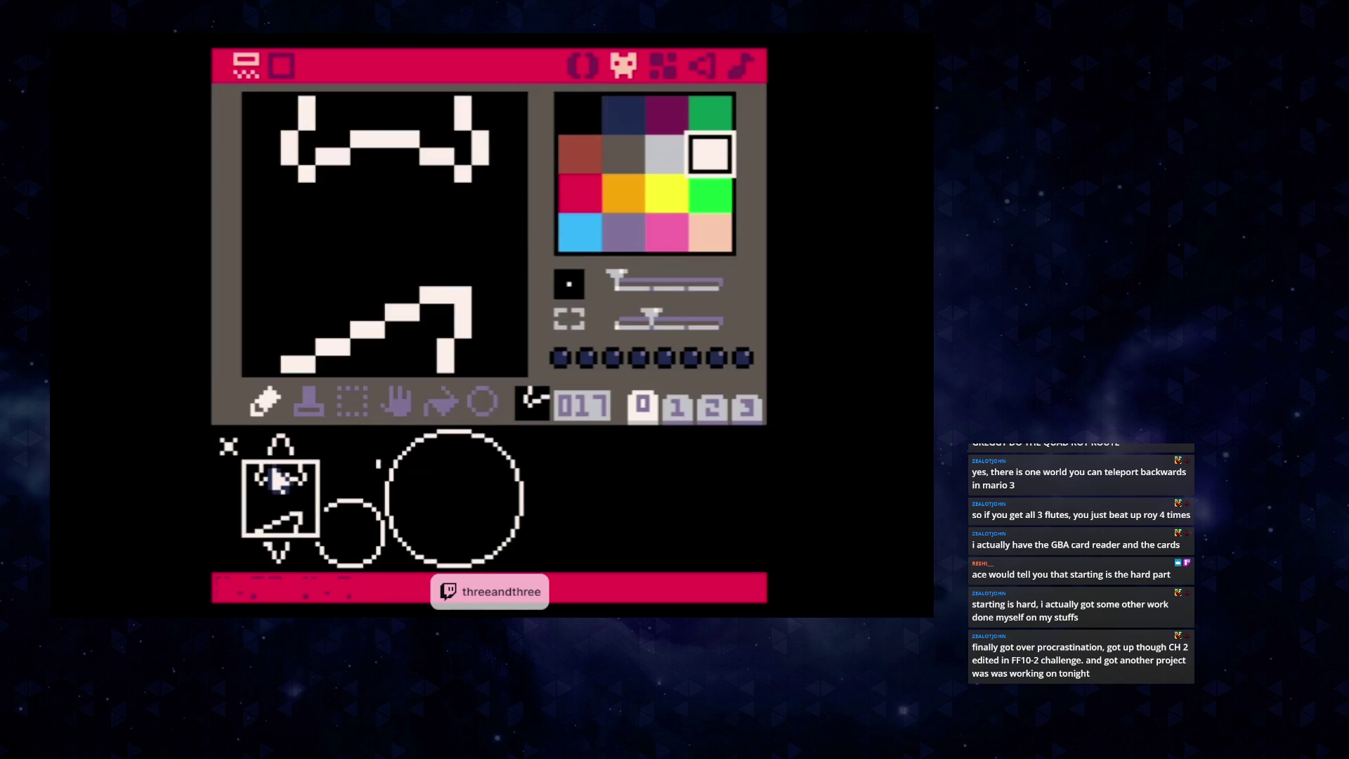
pyautogui.click(273, 465)
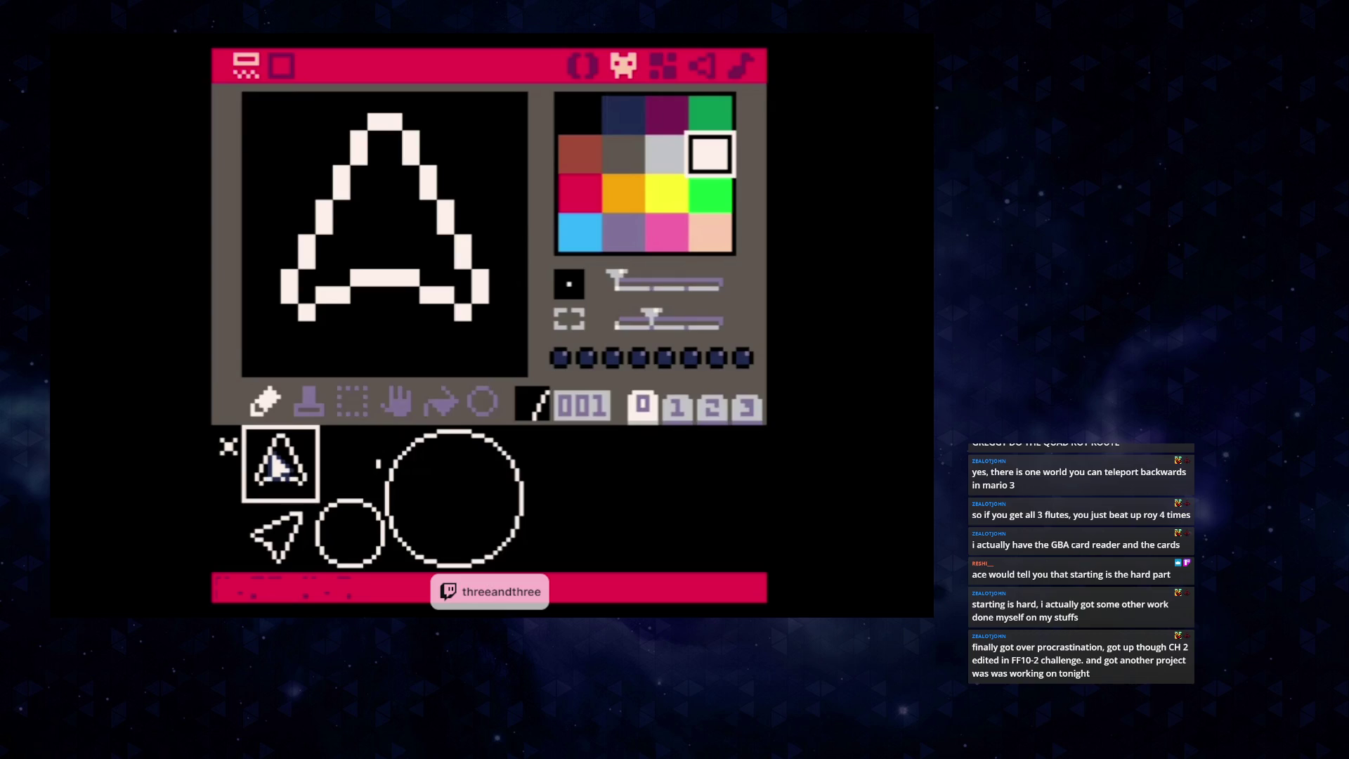
pyautogui.moveTo(274, 452); pyautogui.dragTo(334, 478)
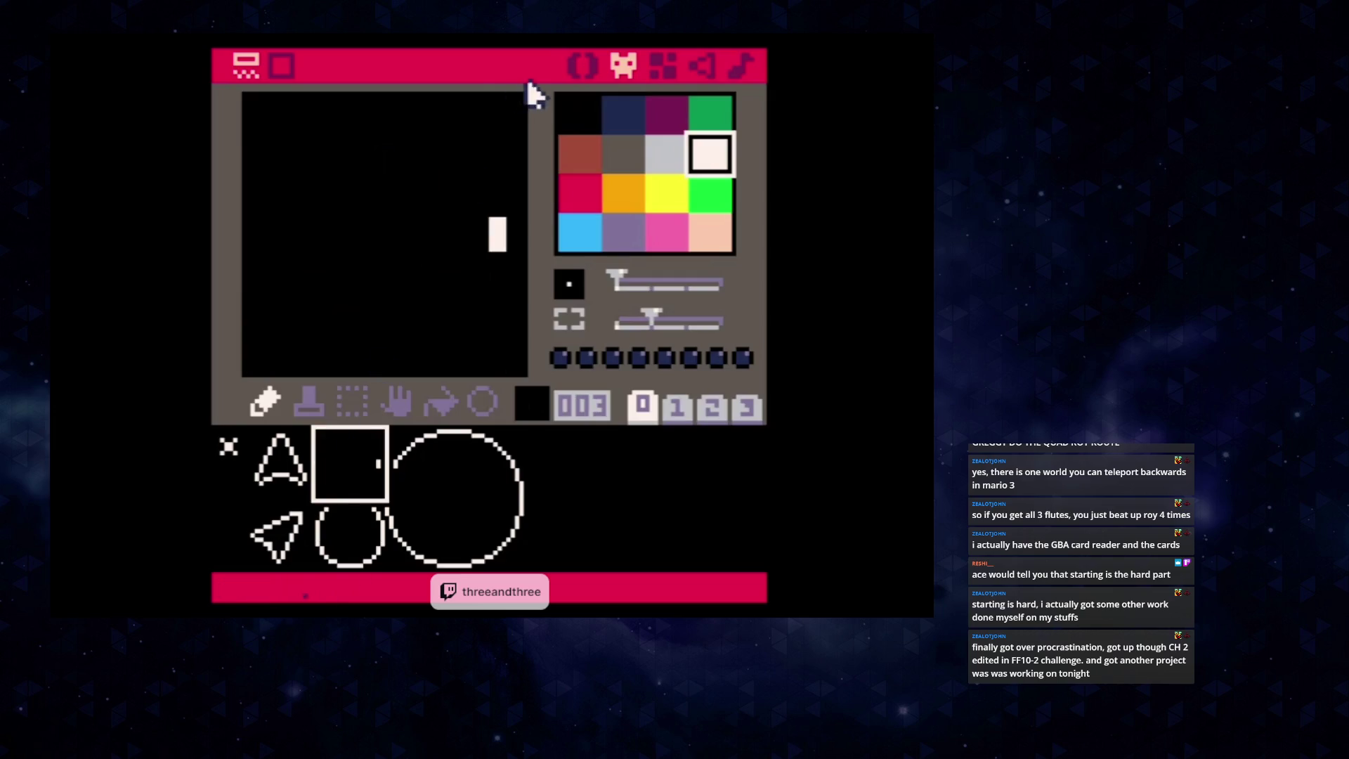
pyautogui.moveTo(478, 204); pyautogui.dragTo(461, 190)
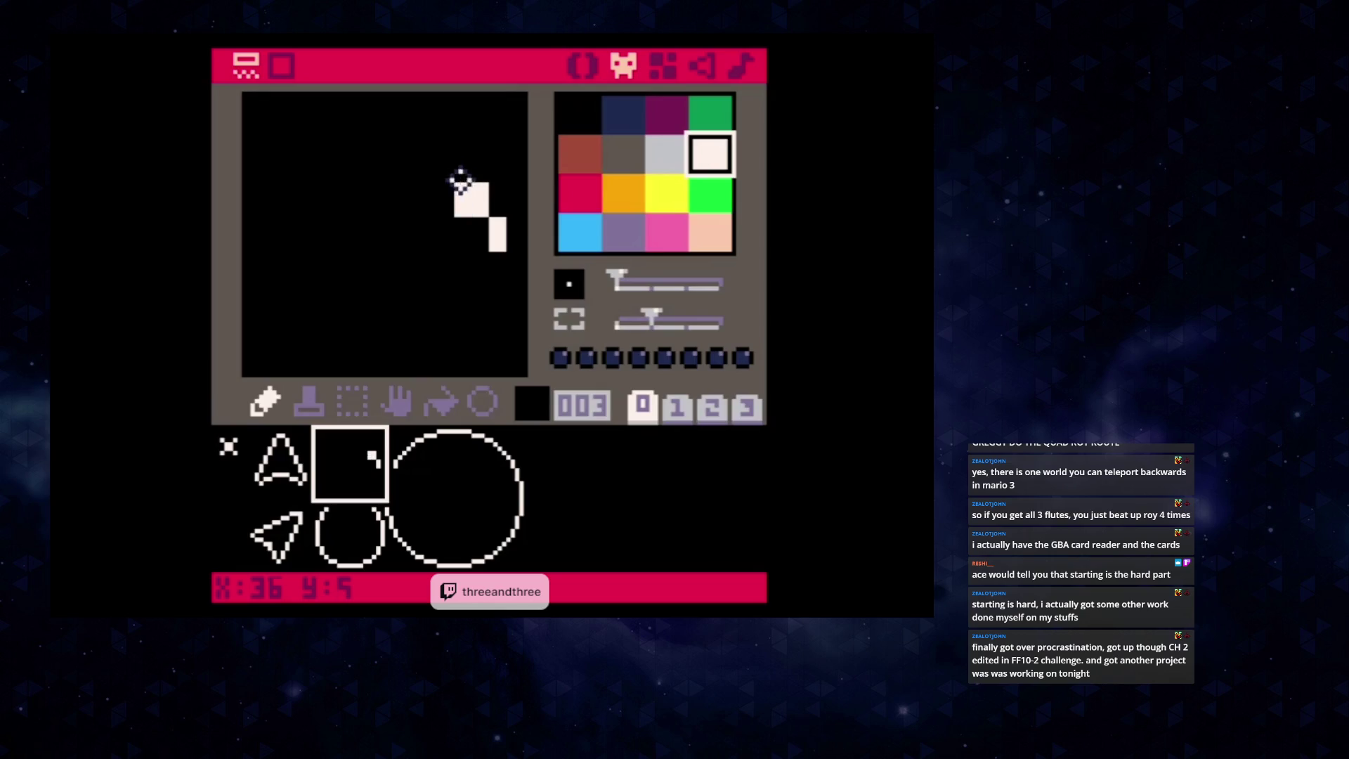
pyautogui.rightClick(453, 176)
pyautogui.click(467, 190)
pyautogui.rightClick(478, 206)
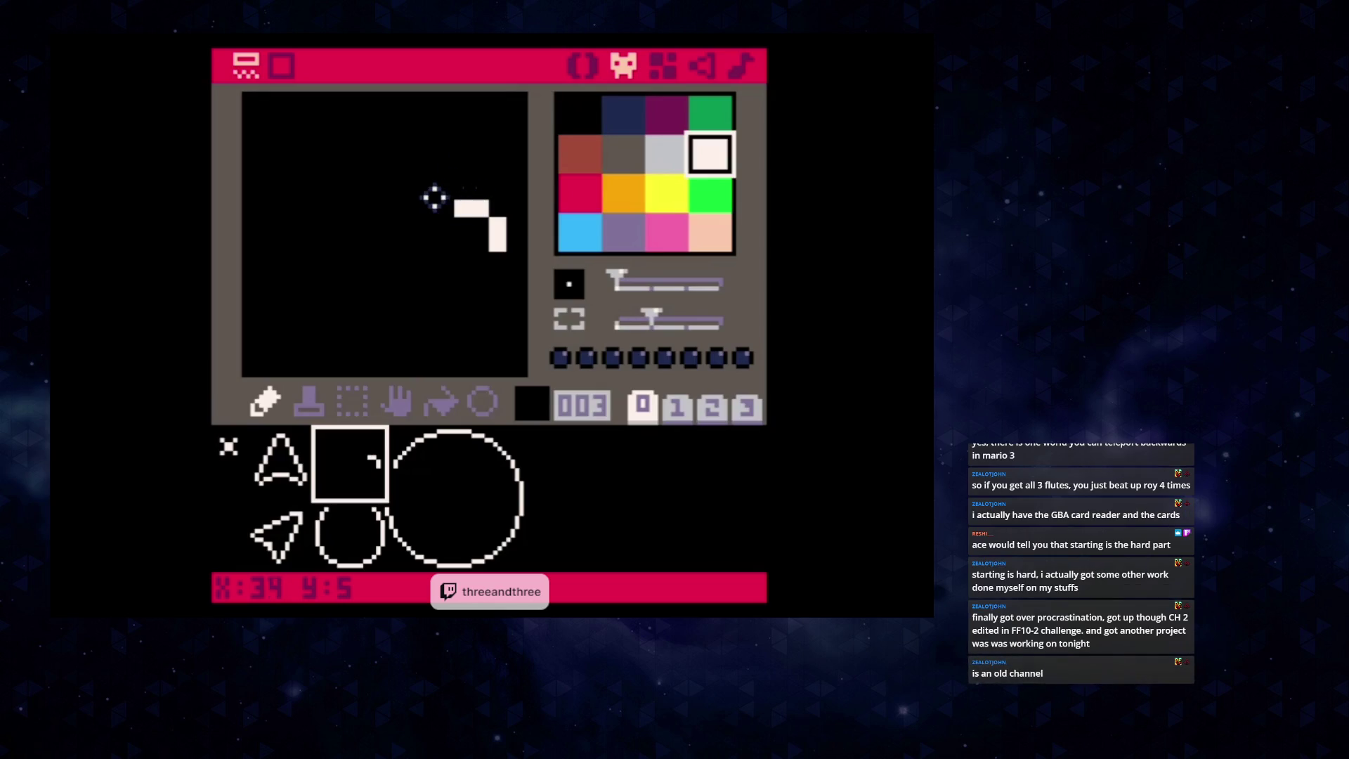
pyautogui.click(436, 188)
pyautogui.click(409, 177)
pyautogui.click(387, 177)
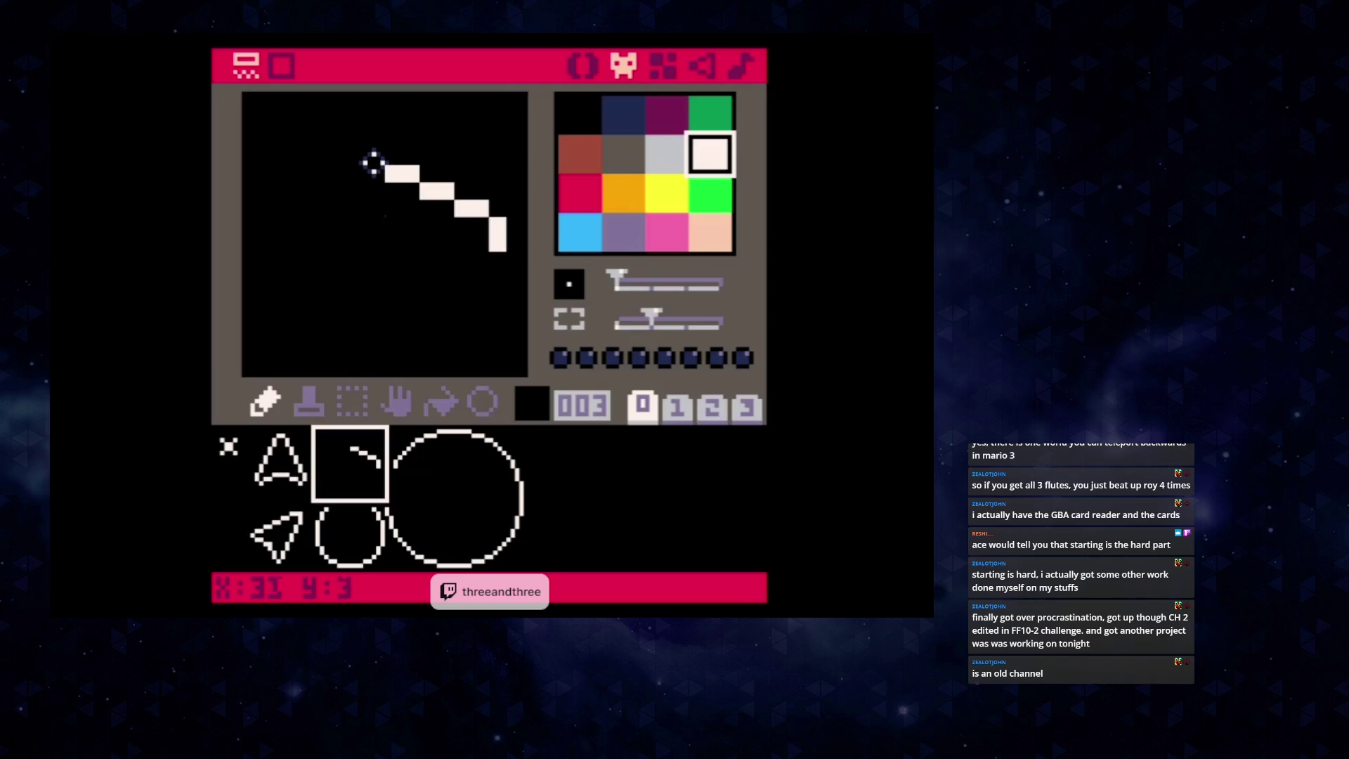
pyautogui.click(366, 153)
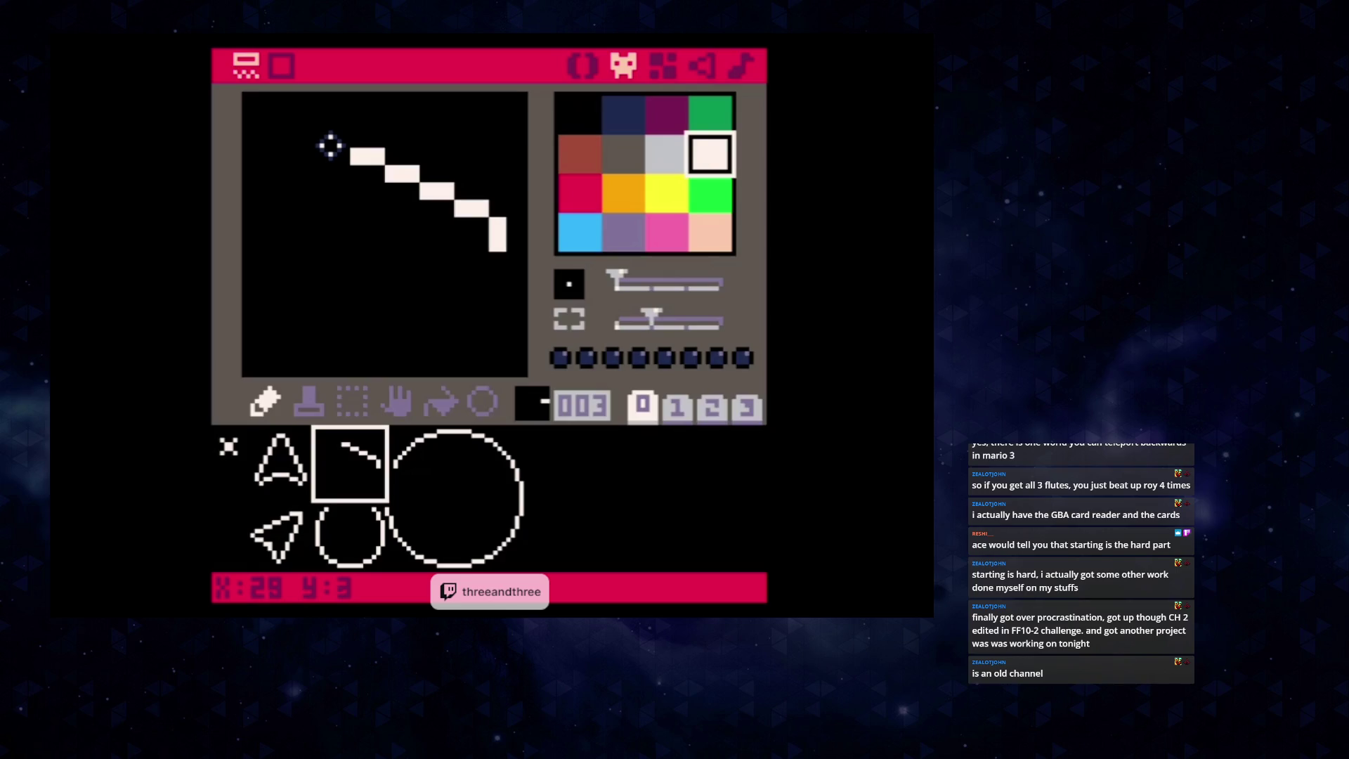
pyautogui.click(337, 138)
pyautogui.click(336, 139)
pyautogui.click(470, 260)
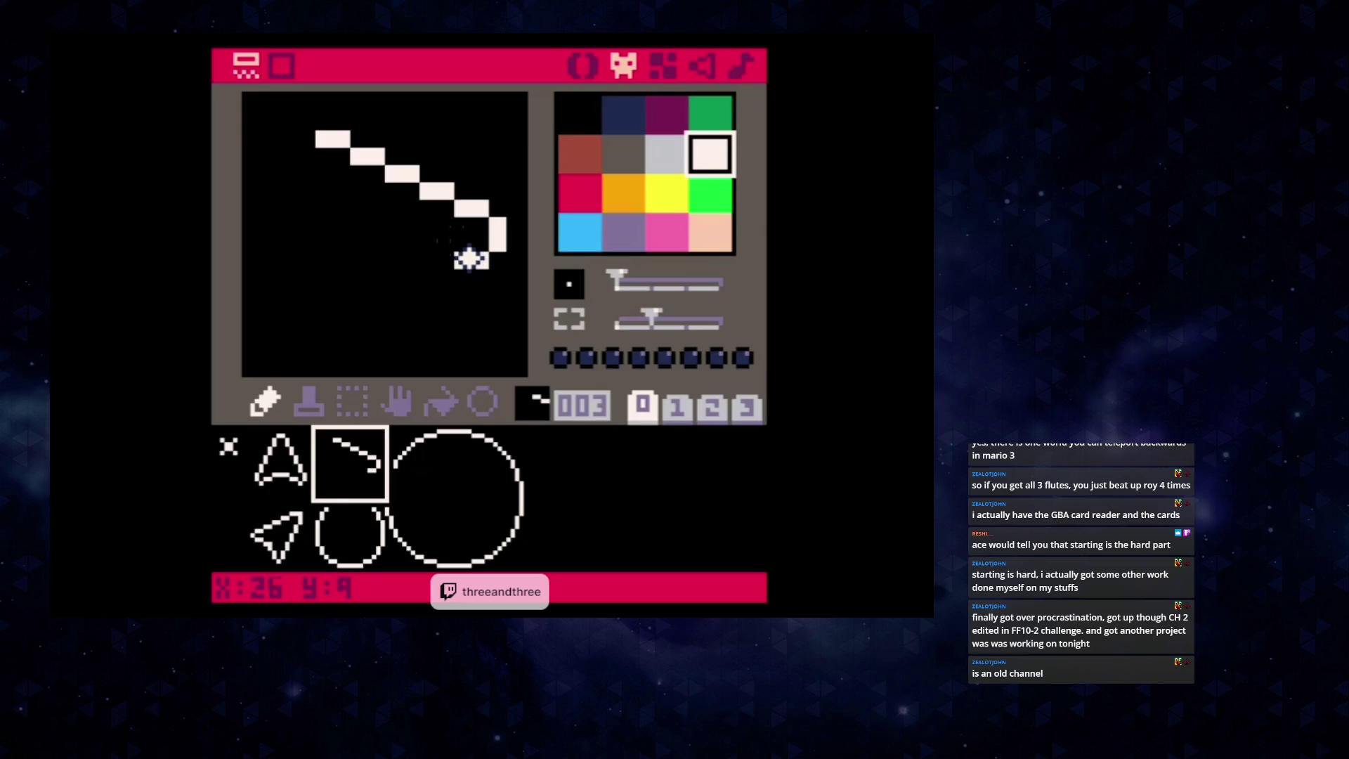
pyautogui.click(436, 277)
pyautogui.click(404, 294)
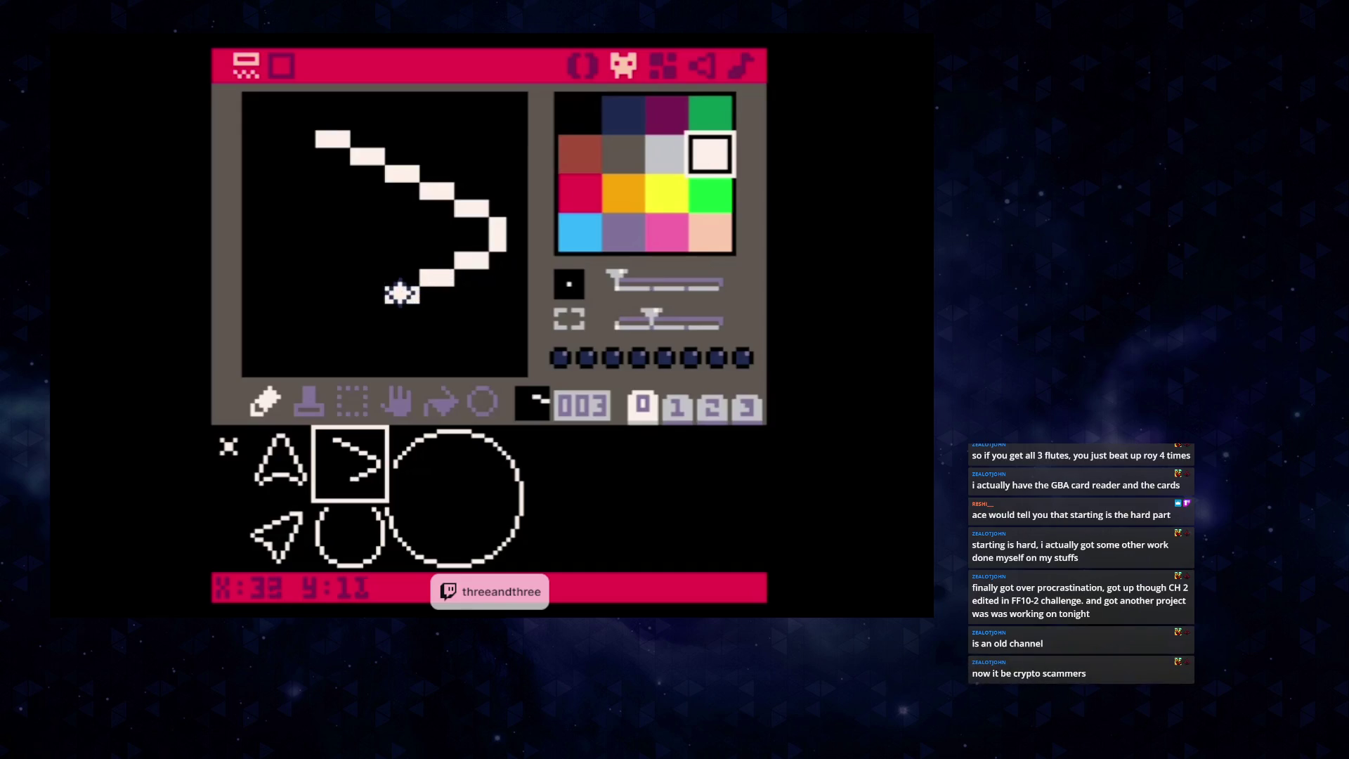
pyautogui.click(369, 312)
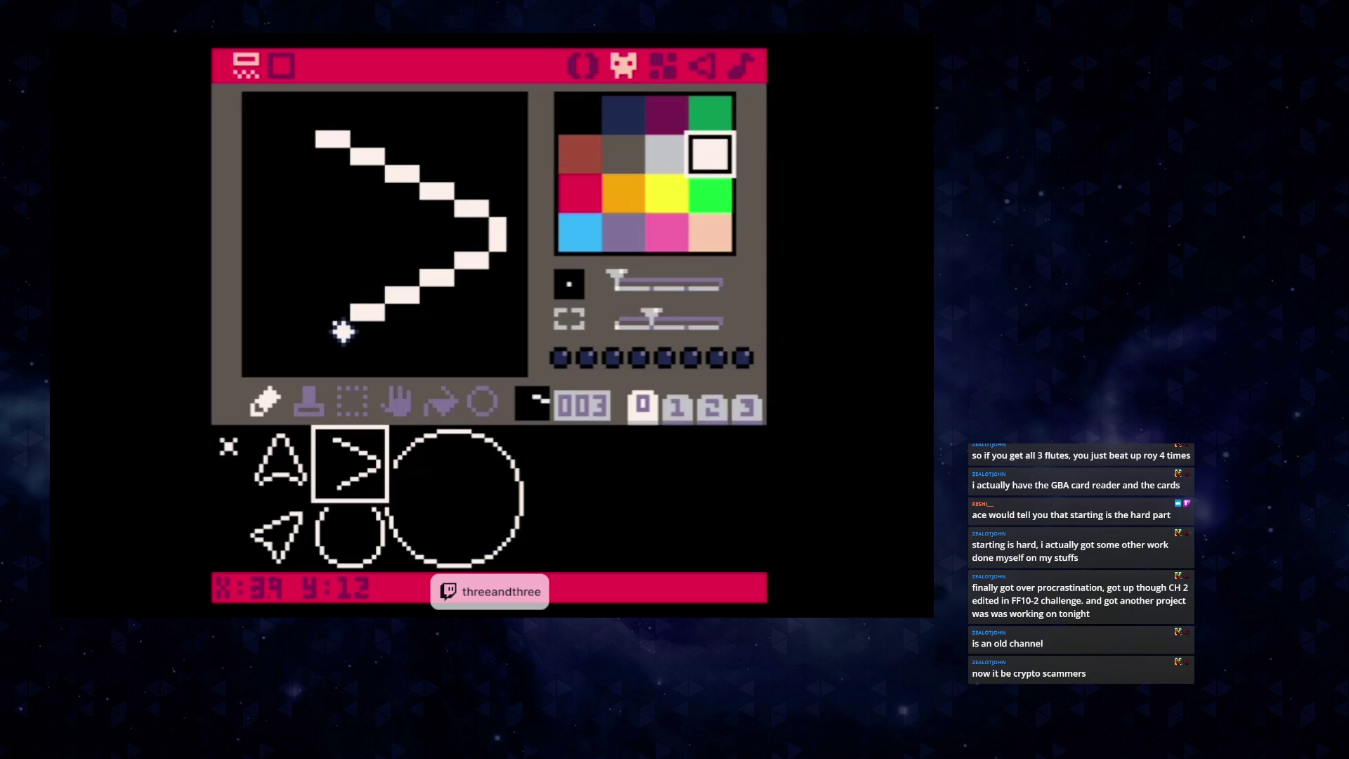
pyautogui.click(333, 330)
pyautogui.click(292, 310)
pyautogui.rightClick(302, 309)
pyautogui.click(290, 312)
pyautogui.rightClick(323, 328)
pyautogui.click(306, 312)
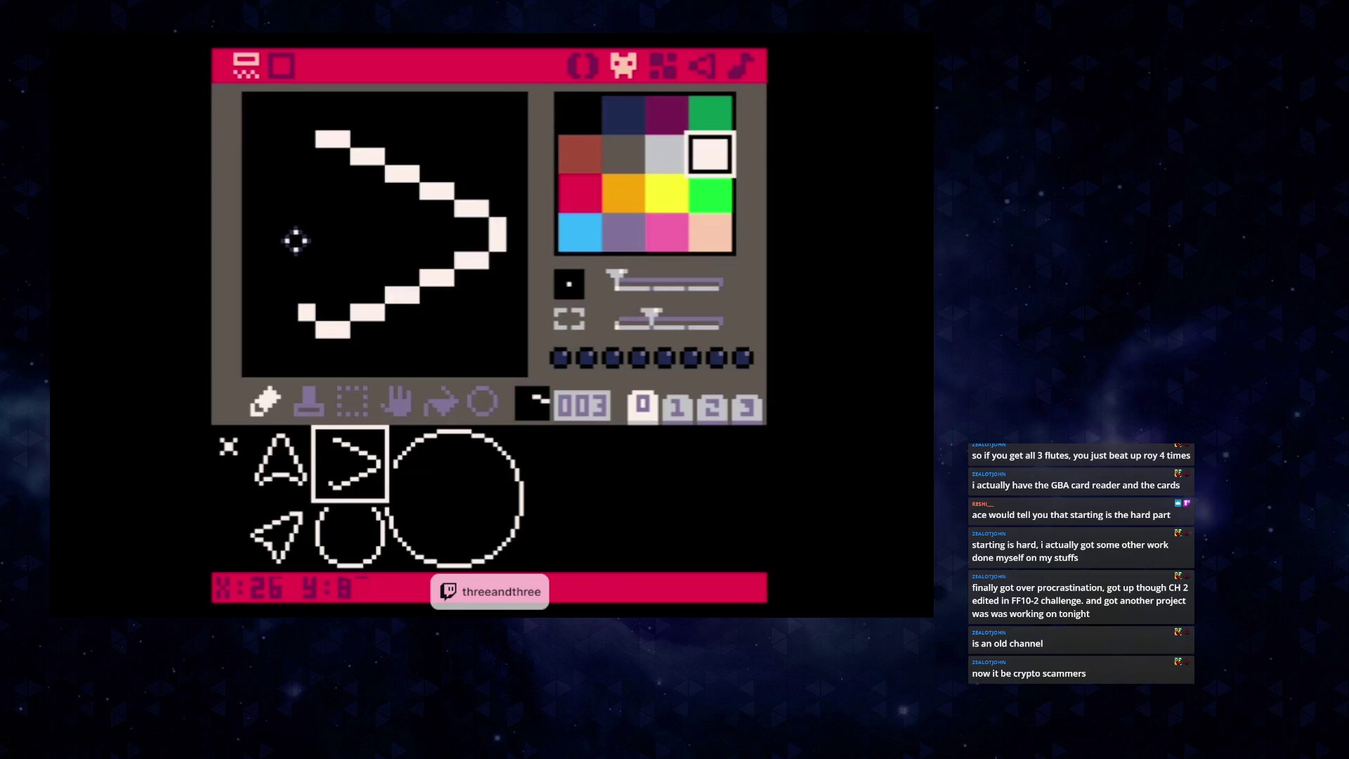
pyautogui.click(303, 154)
pyautogui.click(262, 474)
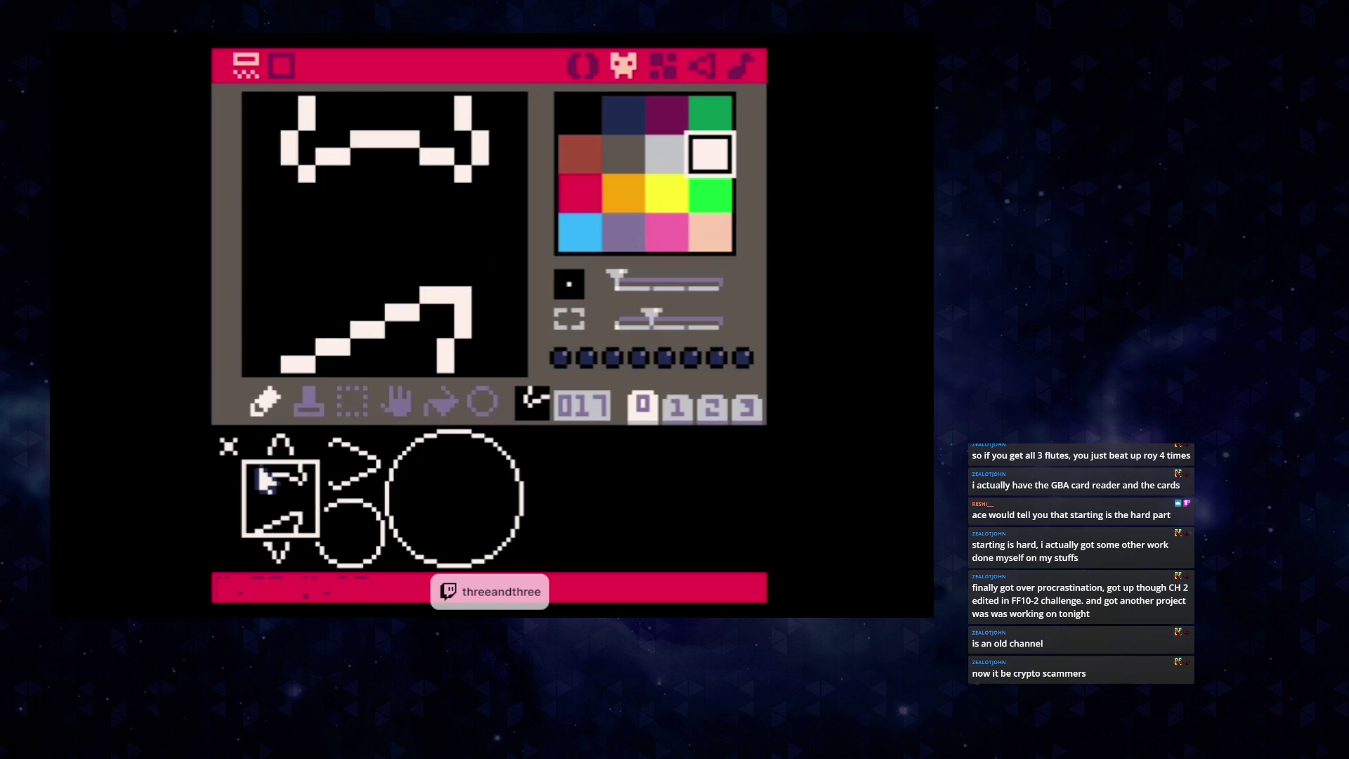
pyautogui.click(267, 471)
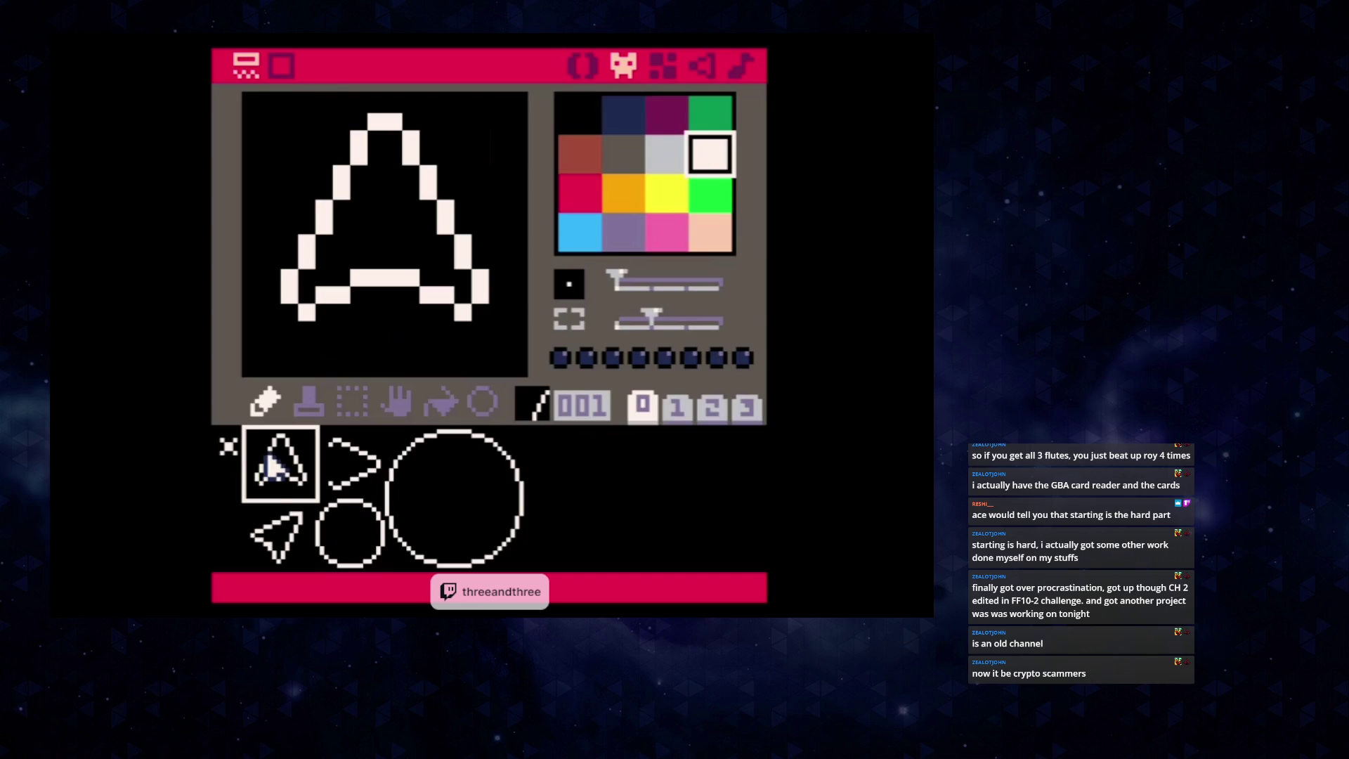
pyautogui.click(329, 464)
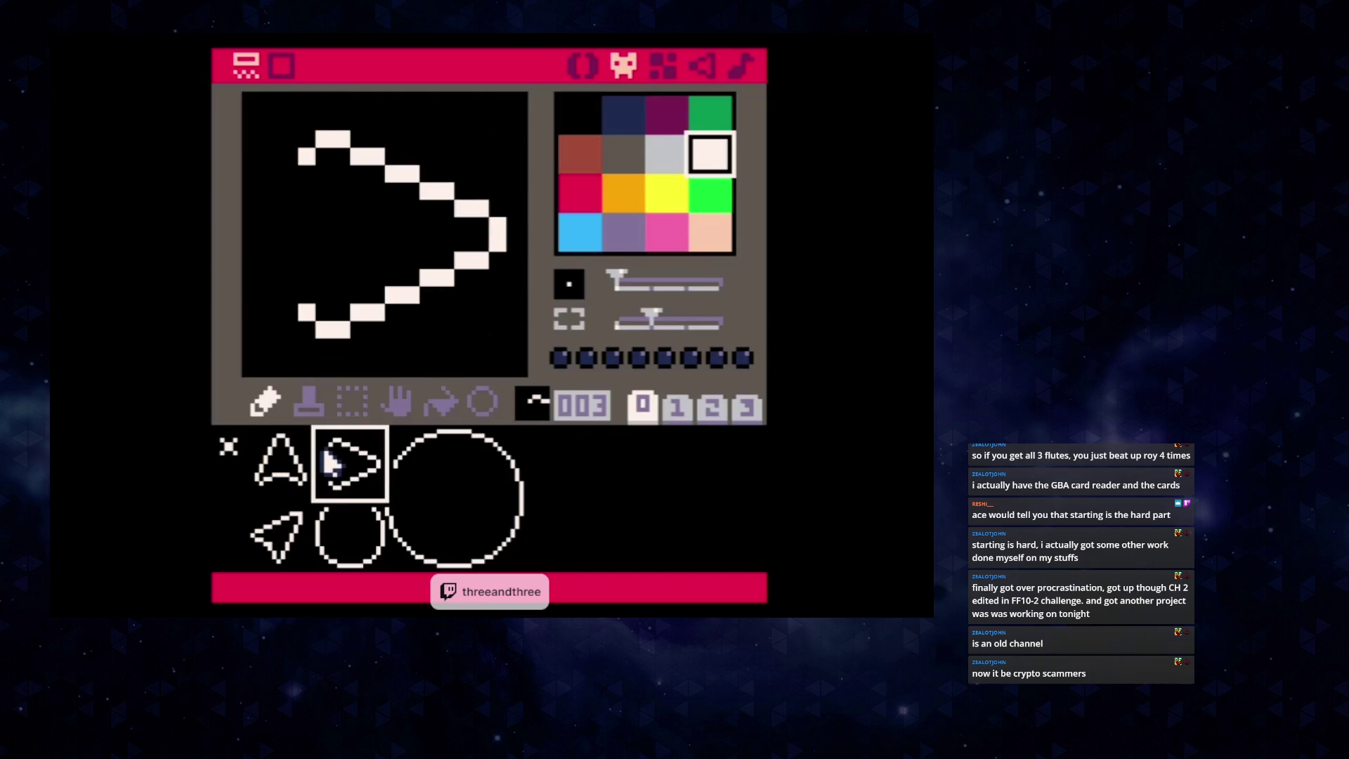
pyautogui.click(324, 174)
pyautogui.click(318, 293)
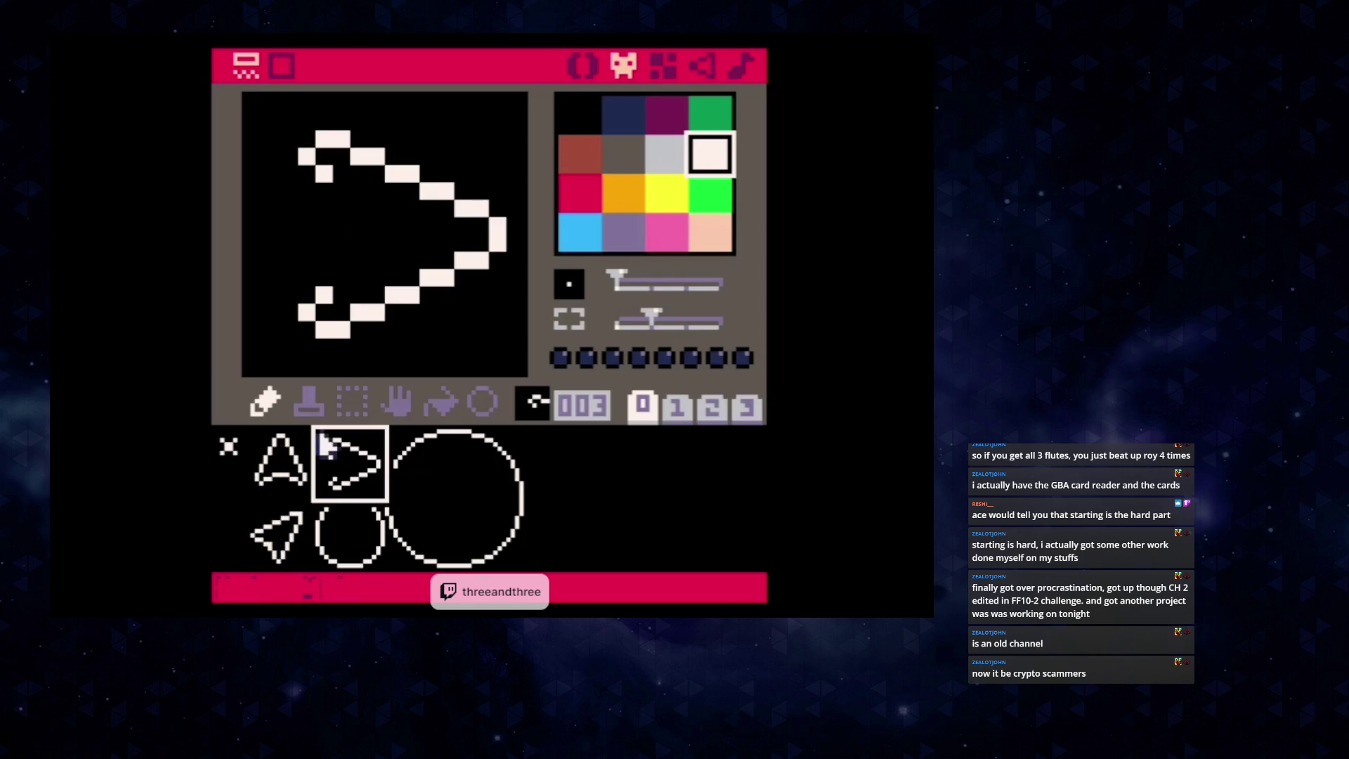
pyautogui.moveTo(339, 276); pyautogui.dragTo(340, 190)
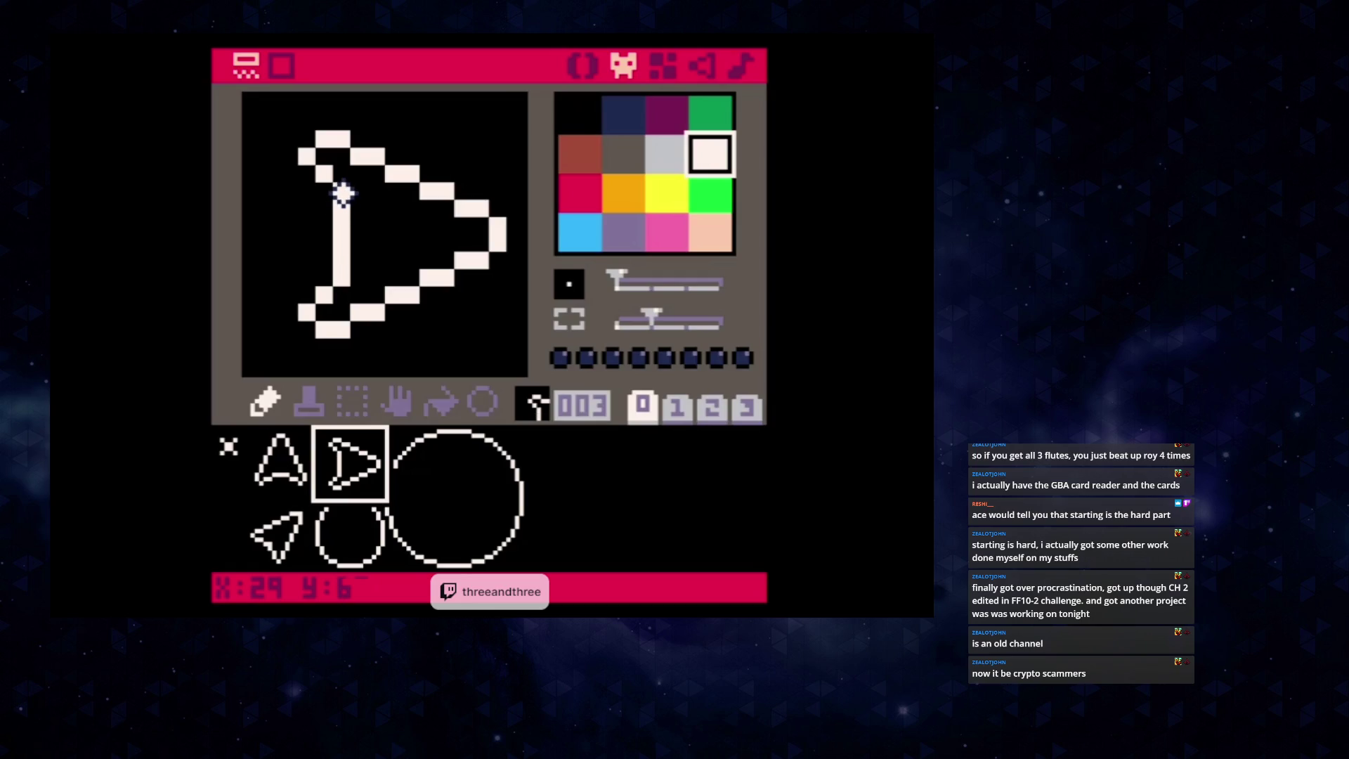
pyautogui.click(271, 452)
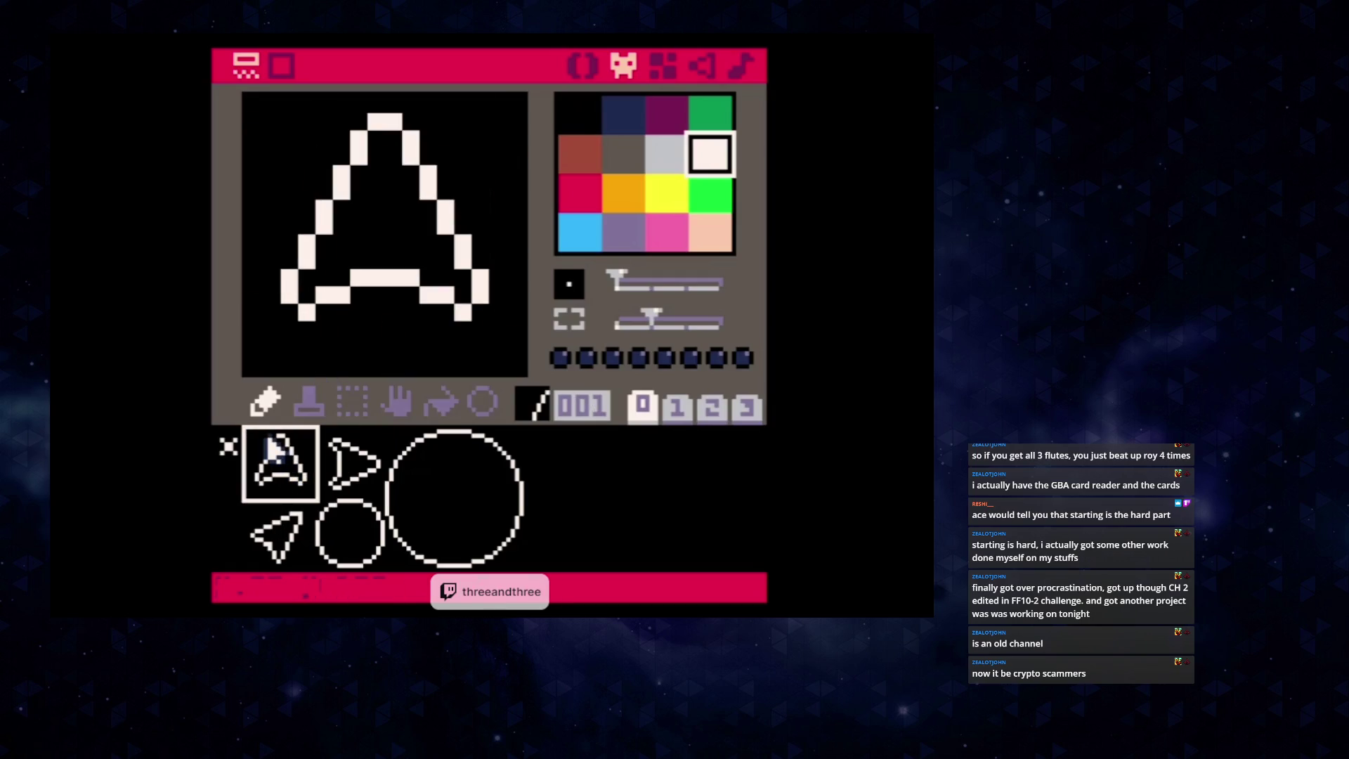
pyautogui.moveTo(271, 452); pyautogui.dragTo(333, 430)
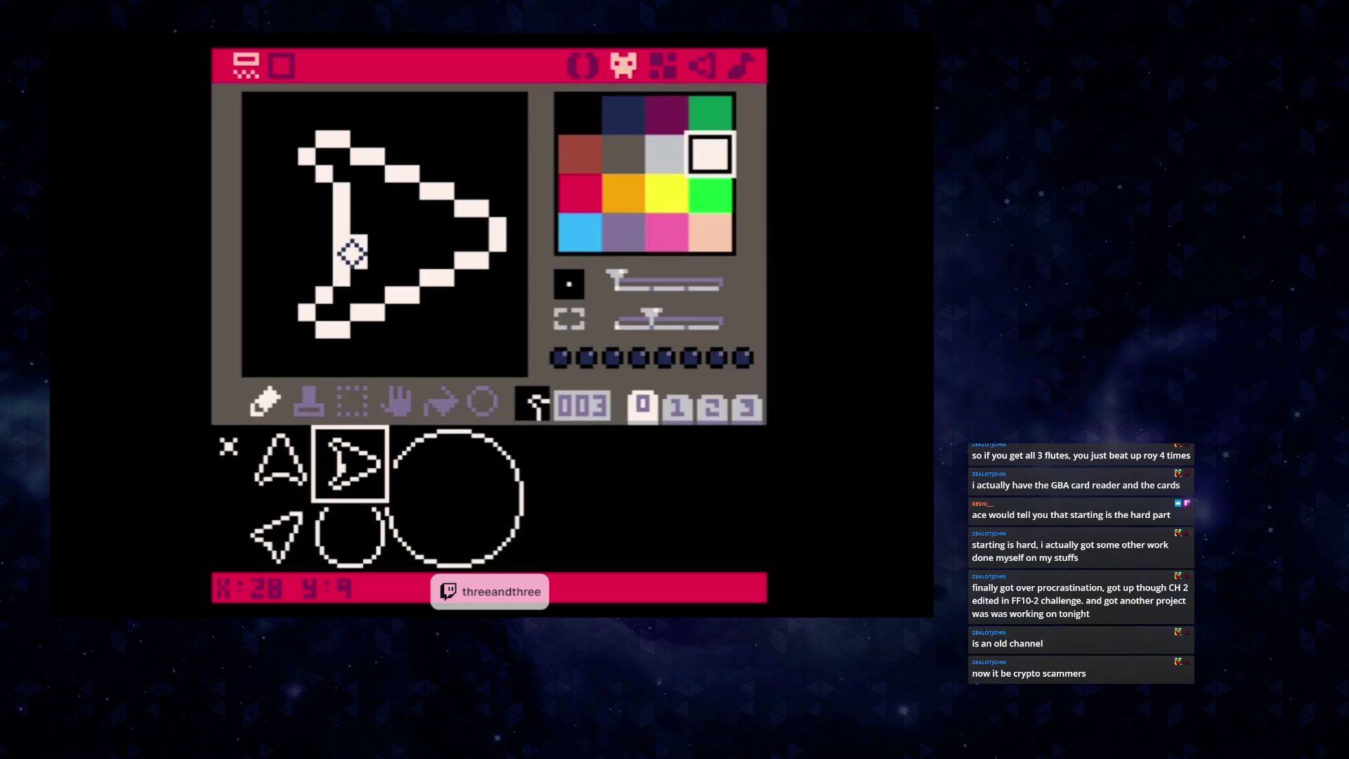
pyautogui.click(281, 480)
pyautogui.moveTo(281, 480); pyautogui.dragTo(341, 458)
pyautogui.click(324, 278)
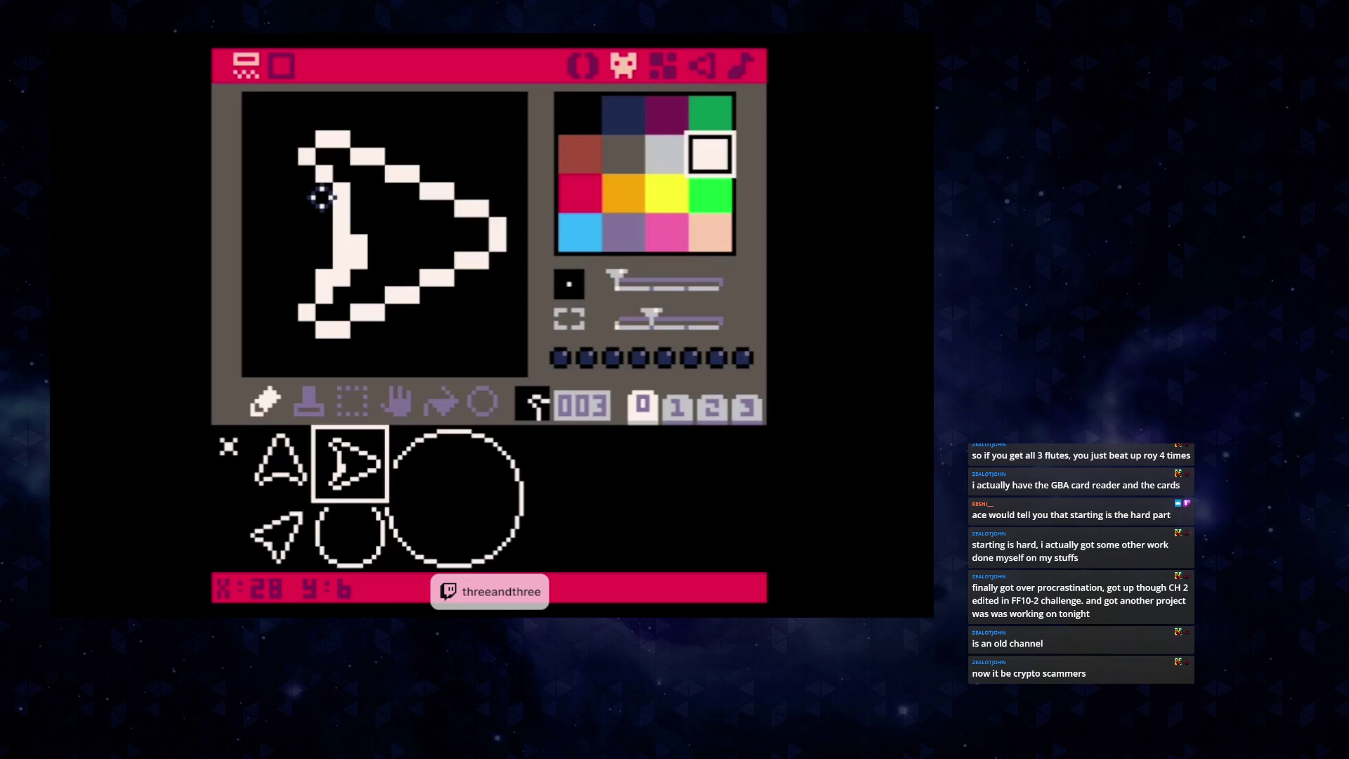
pyautogui.rightClick(351, 215)
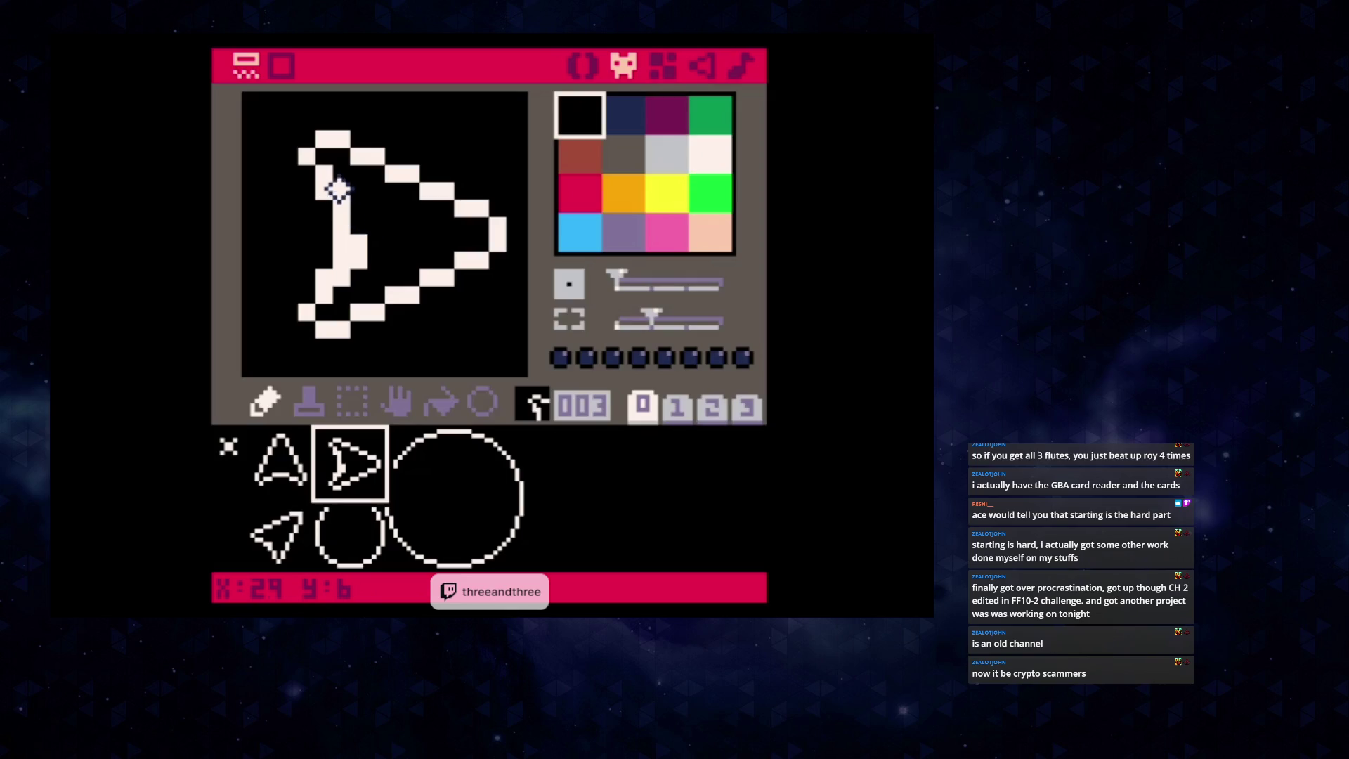
pyautogui.moveTo(349, 280); pyautogui.dragTo(355, 241)
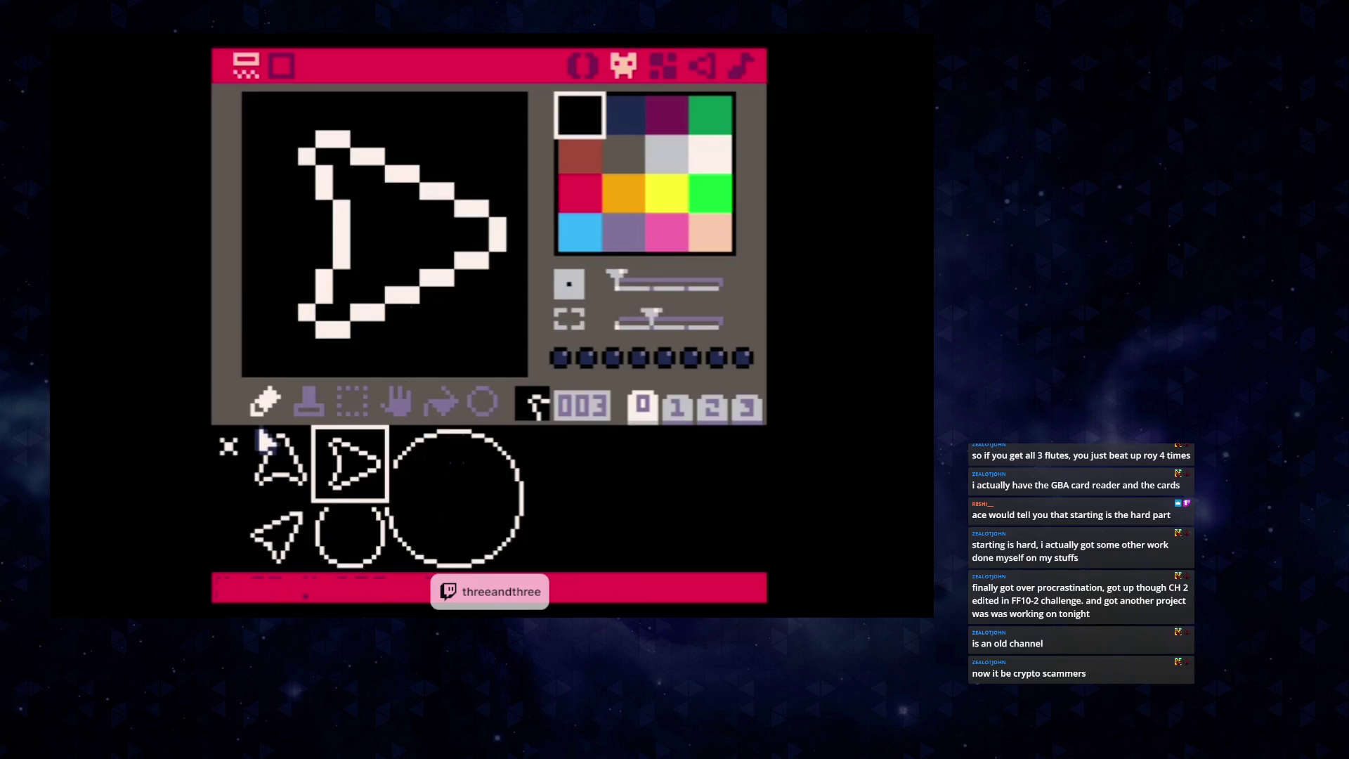
pyautogui.click(583, 67)
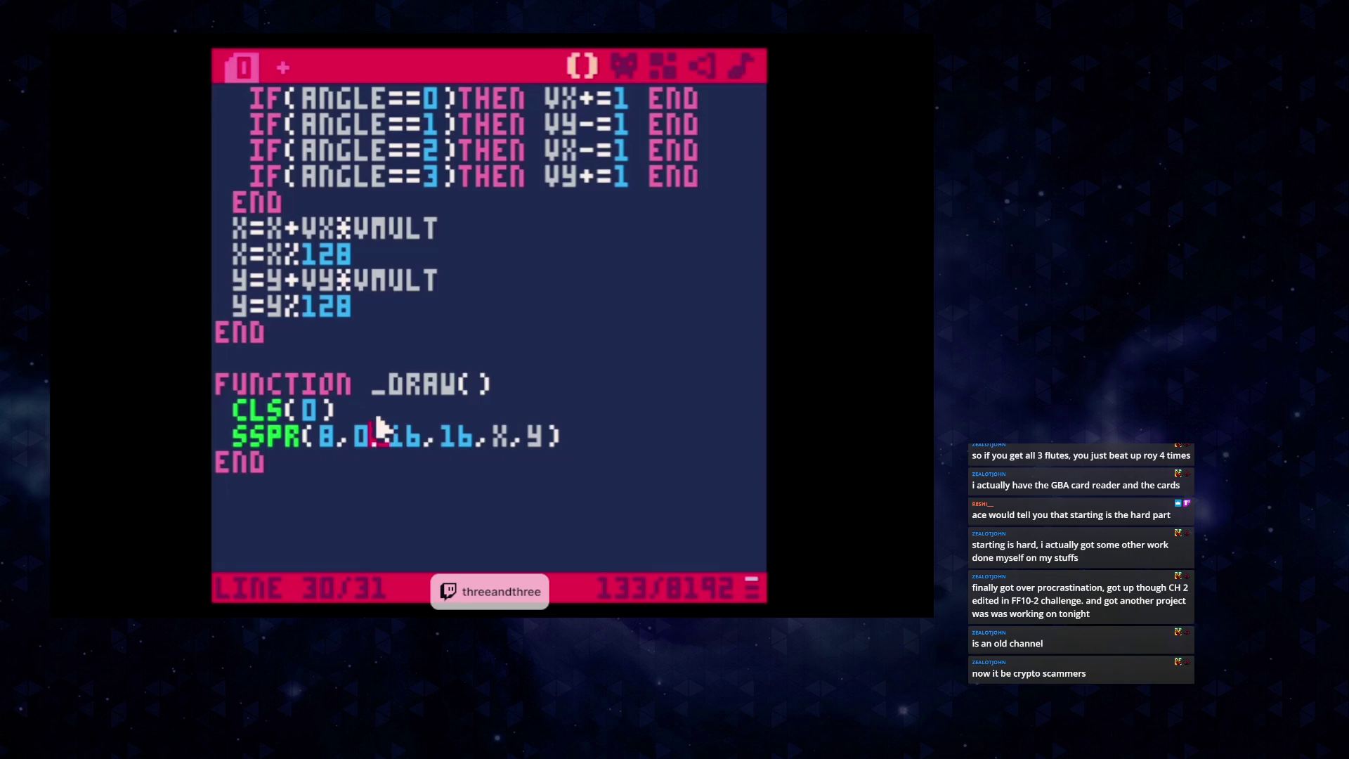
pyautogui.click(623, 65)
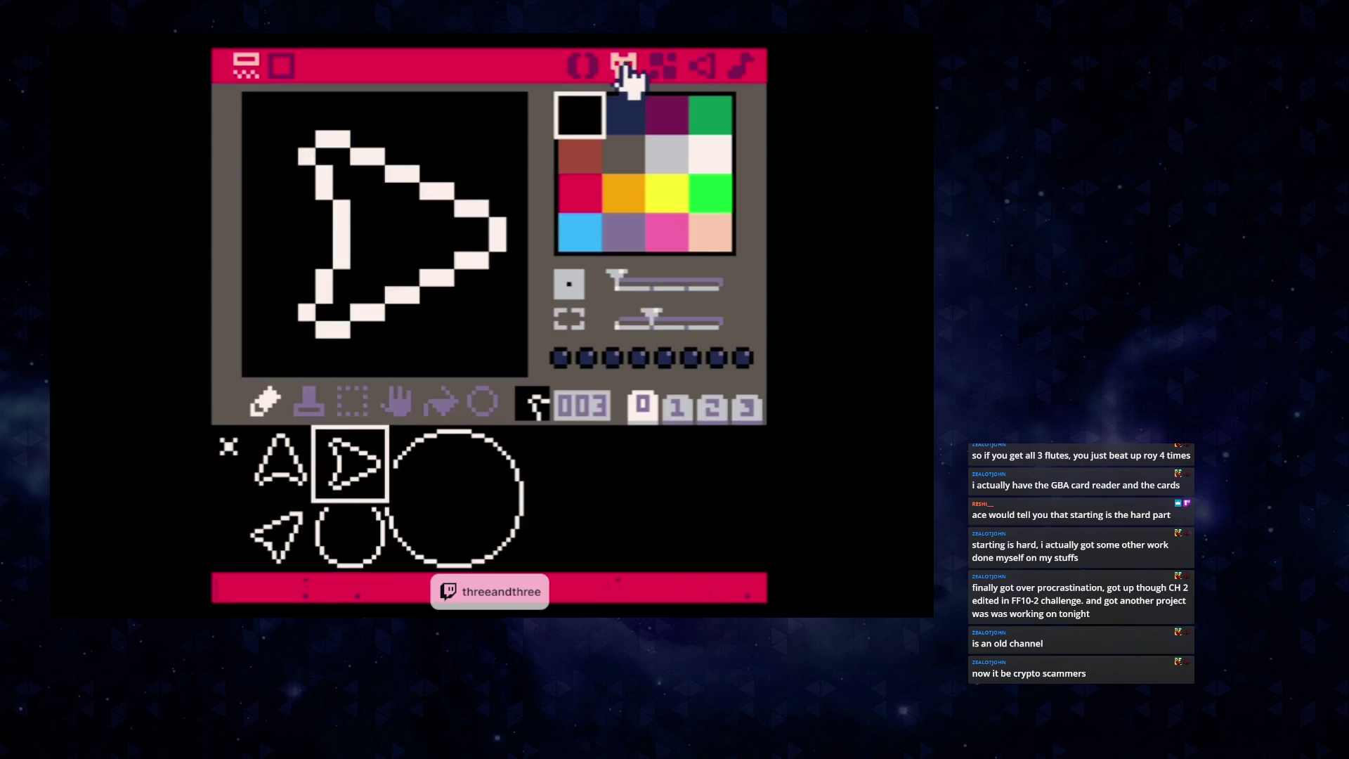
pyautogui.click(591, 65)
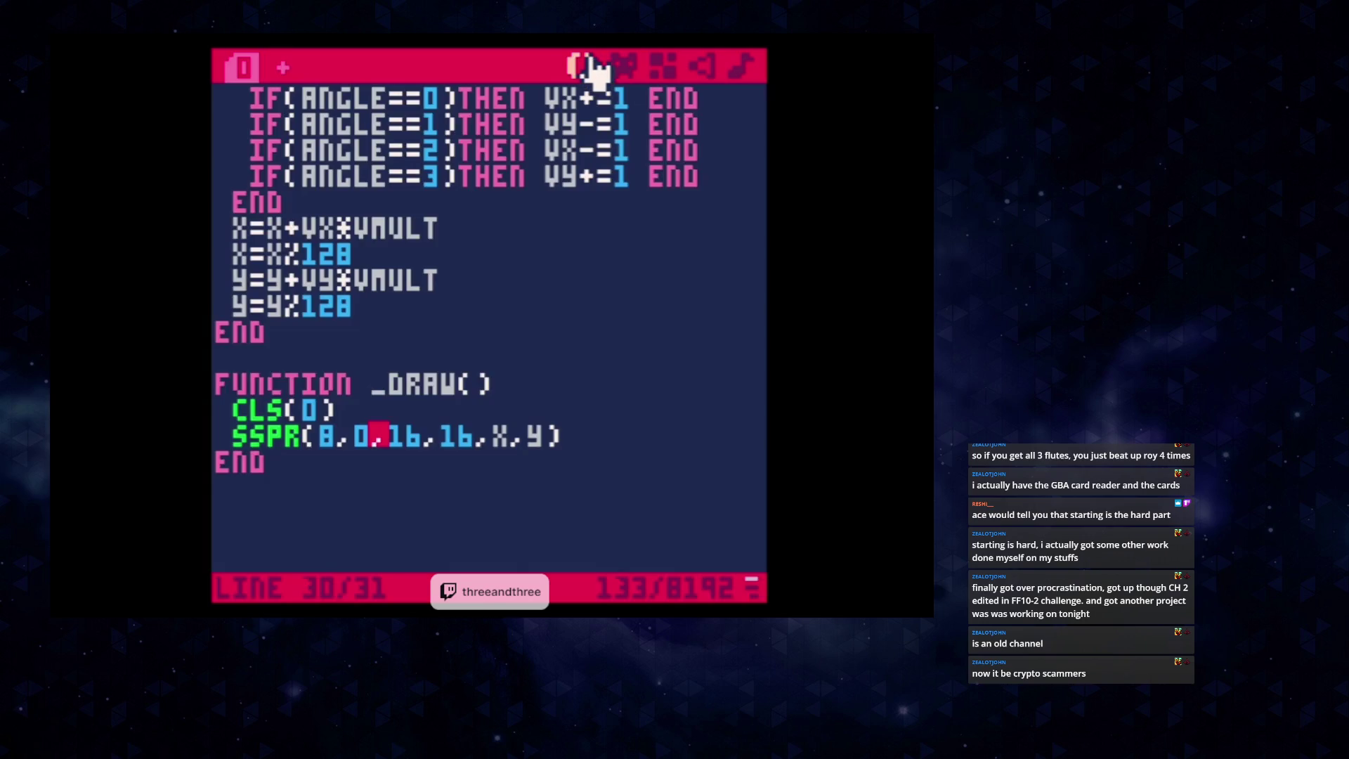
pyautogui.click(446, 416)
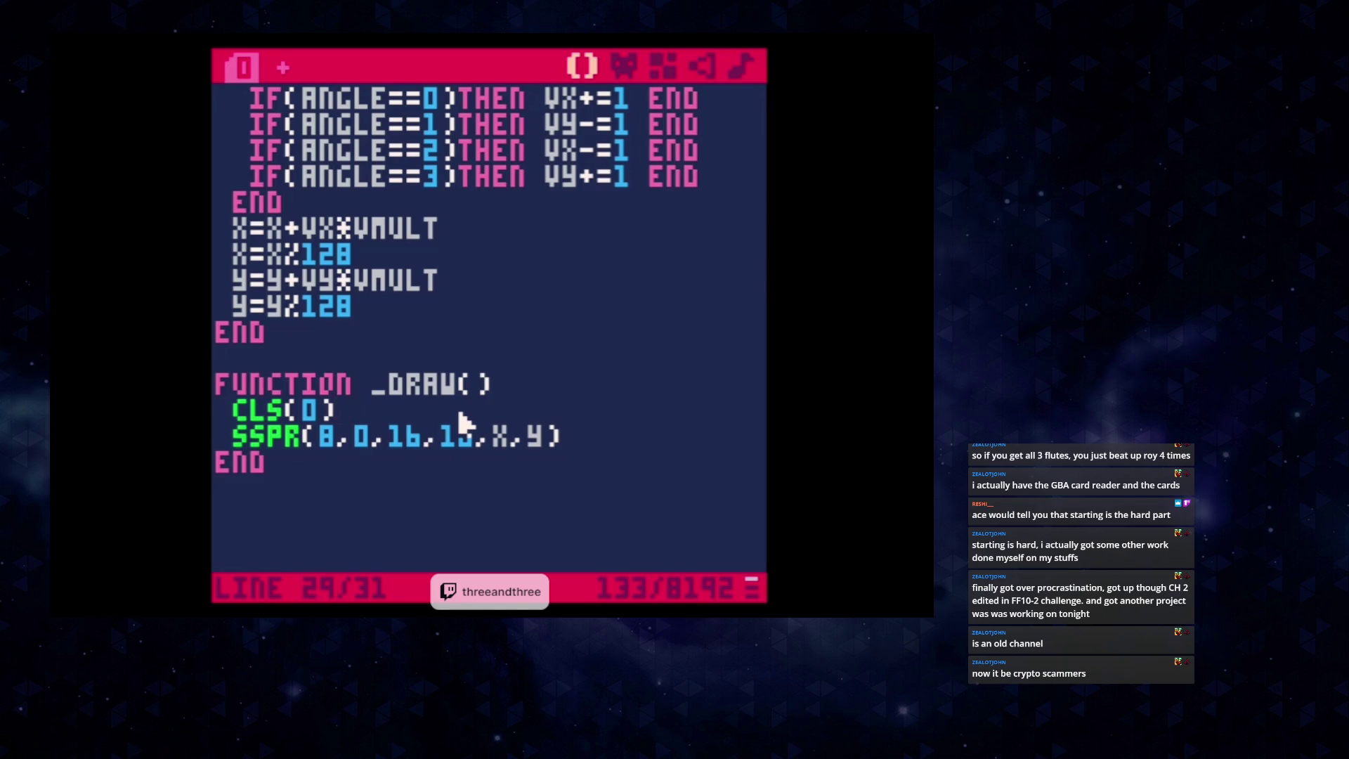
pyautogui.press('Return')
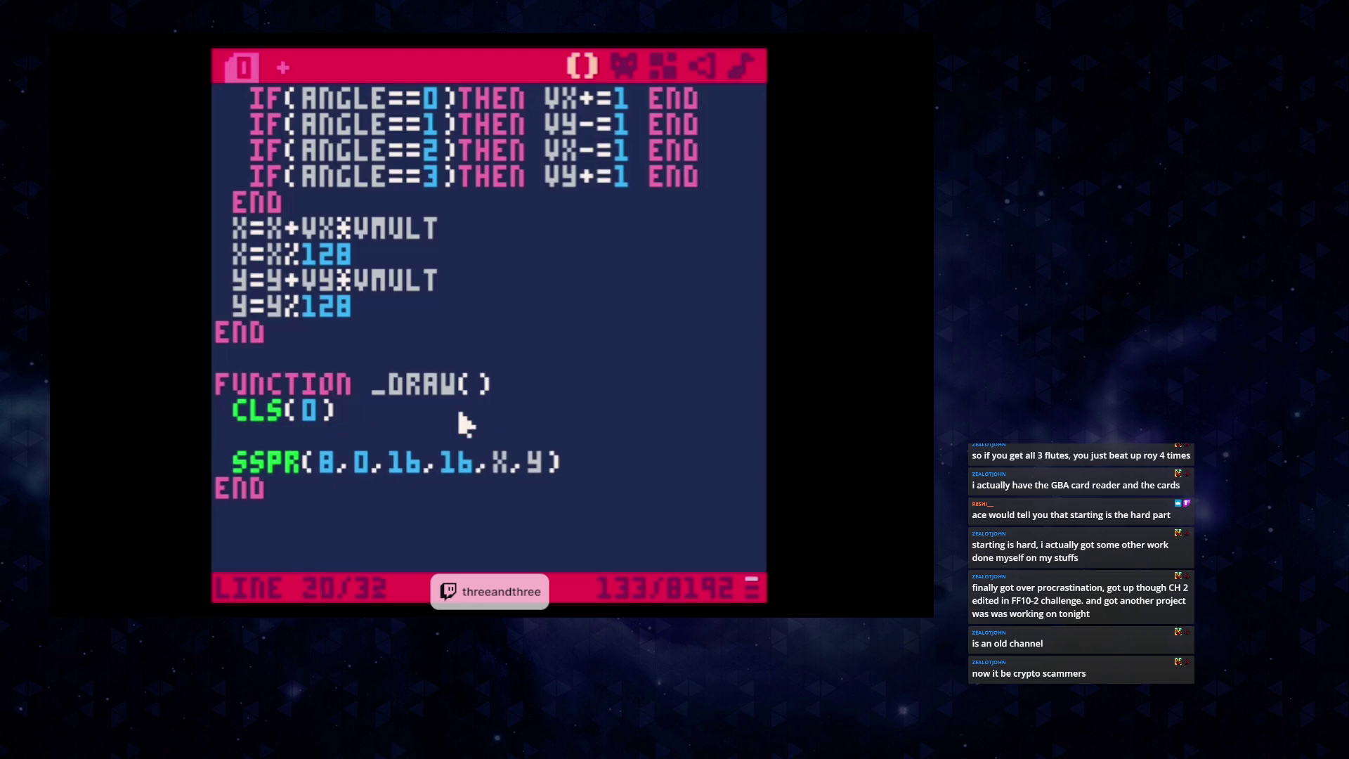
pyautogui.write('A=8')
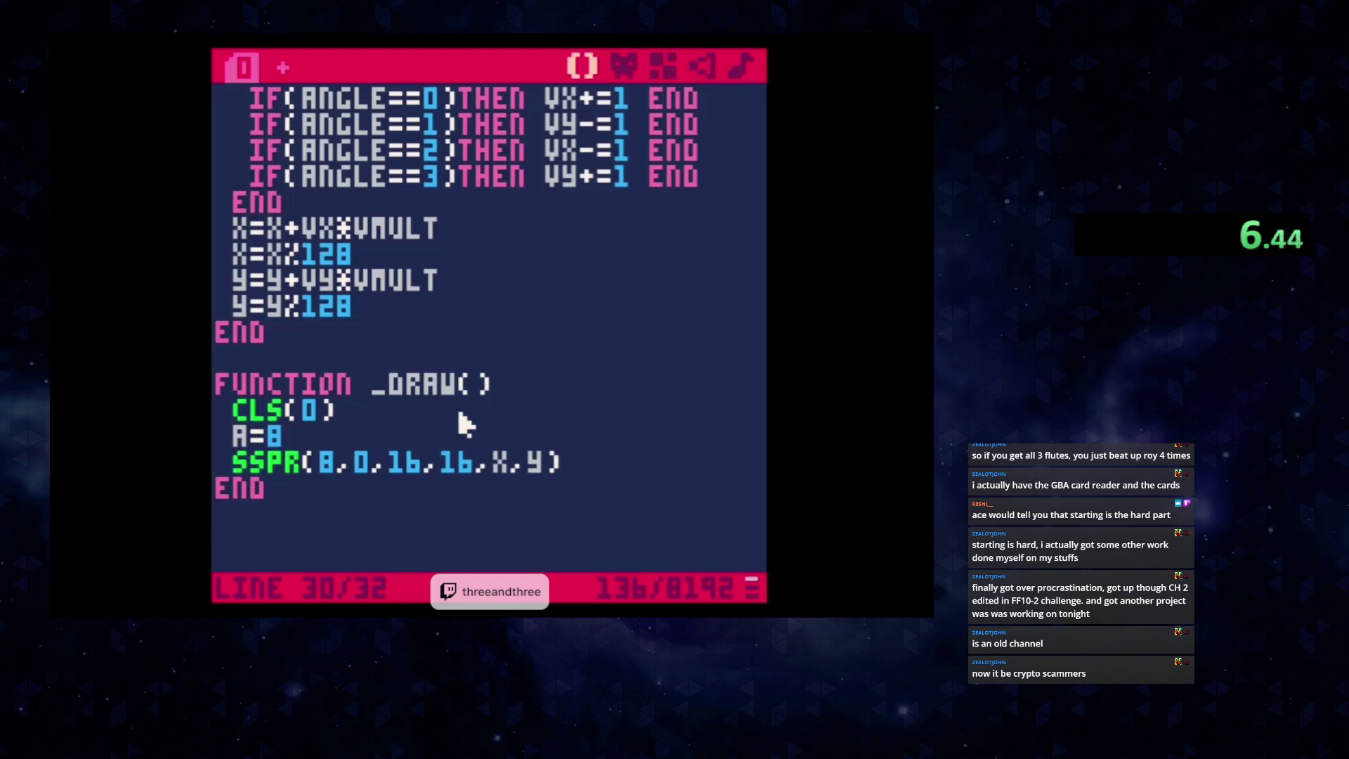
pyautogui.press('Return')
pyautogui.write('IF(')
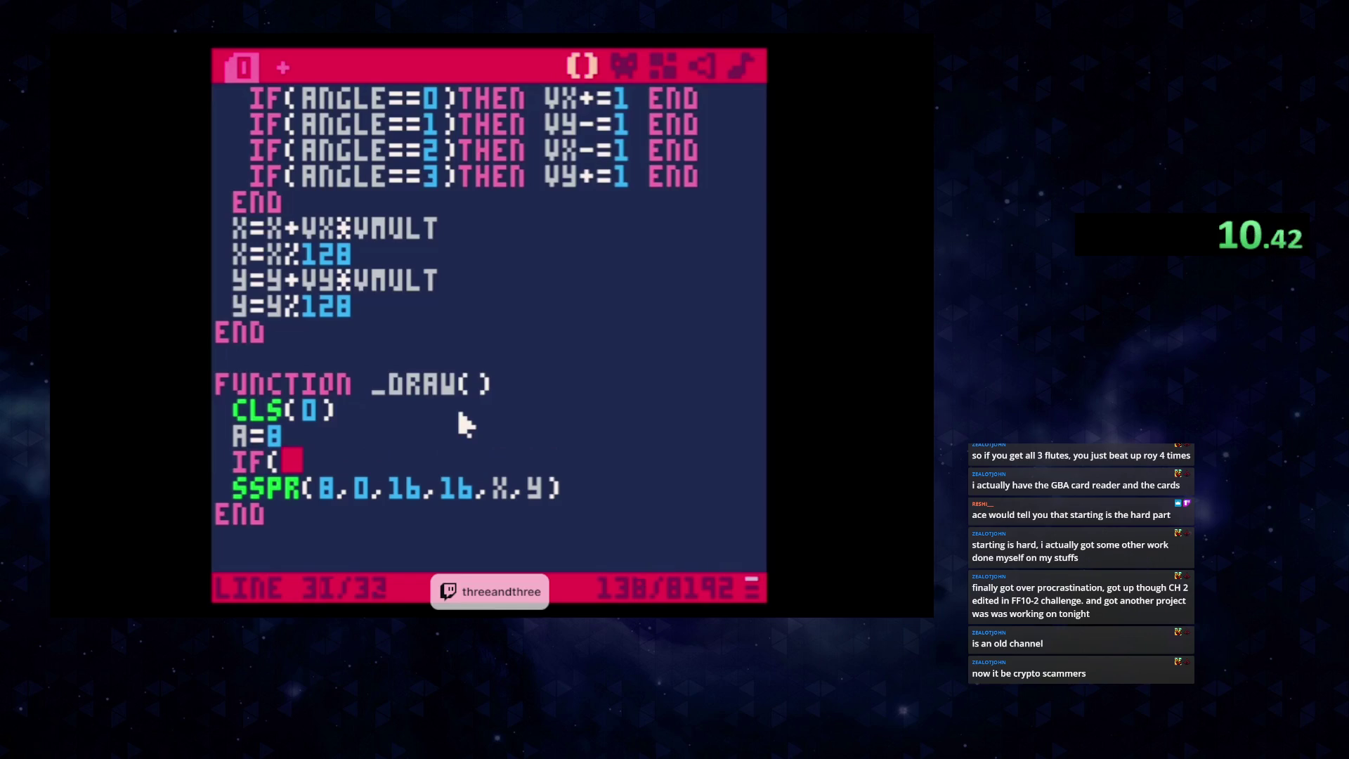
pyautogui.write('angle')
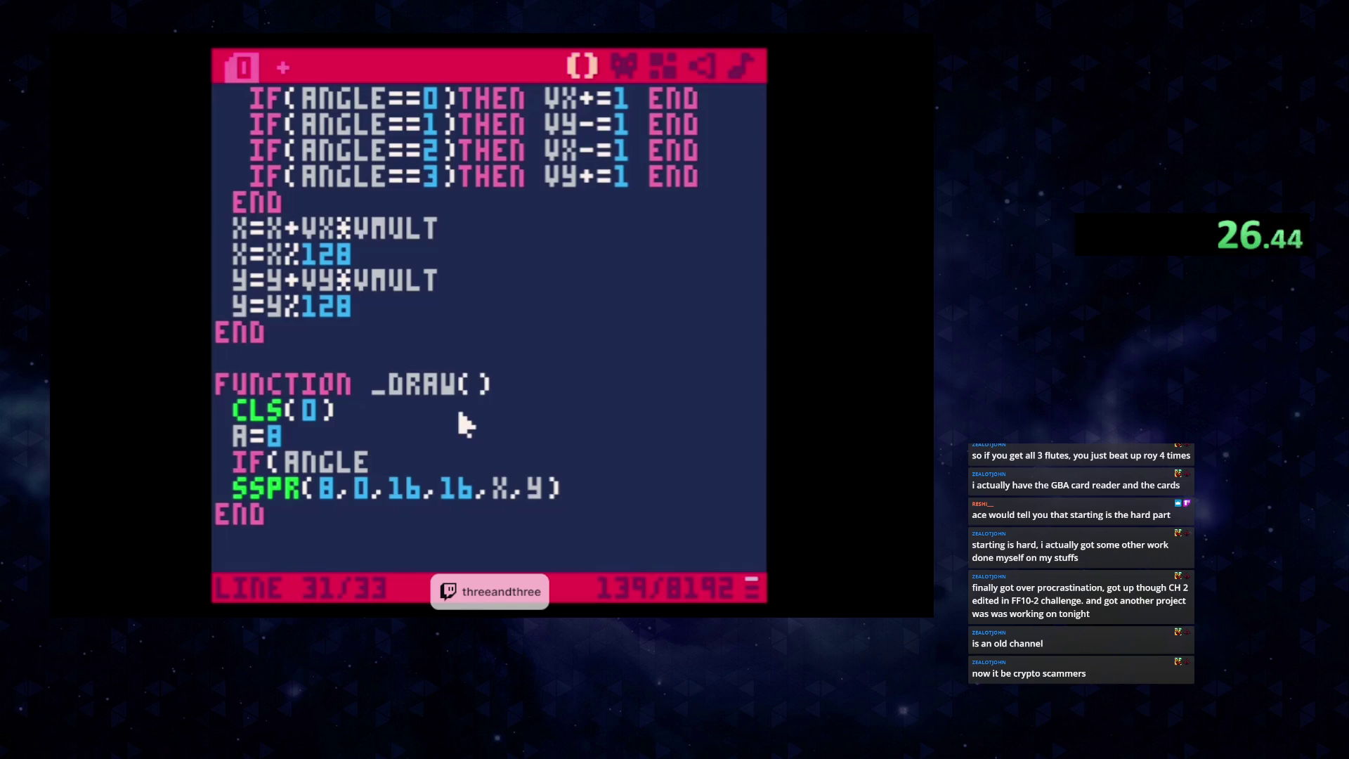
pyautogui.write('%2')
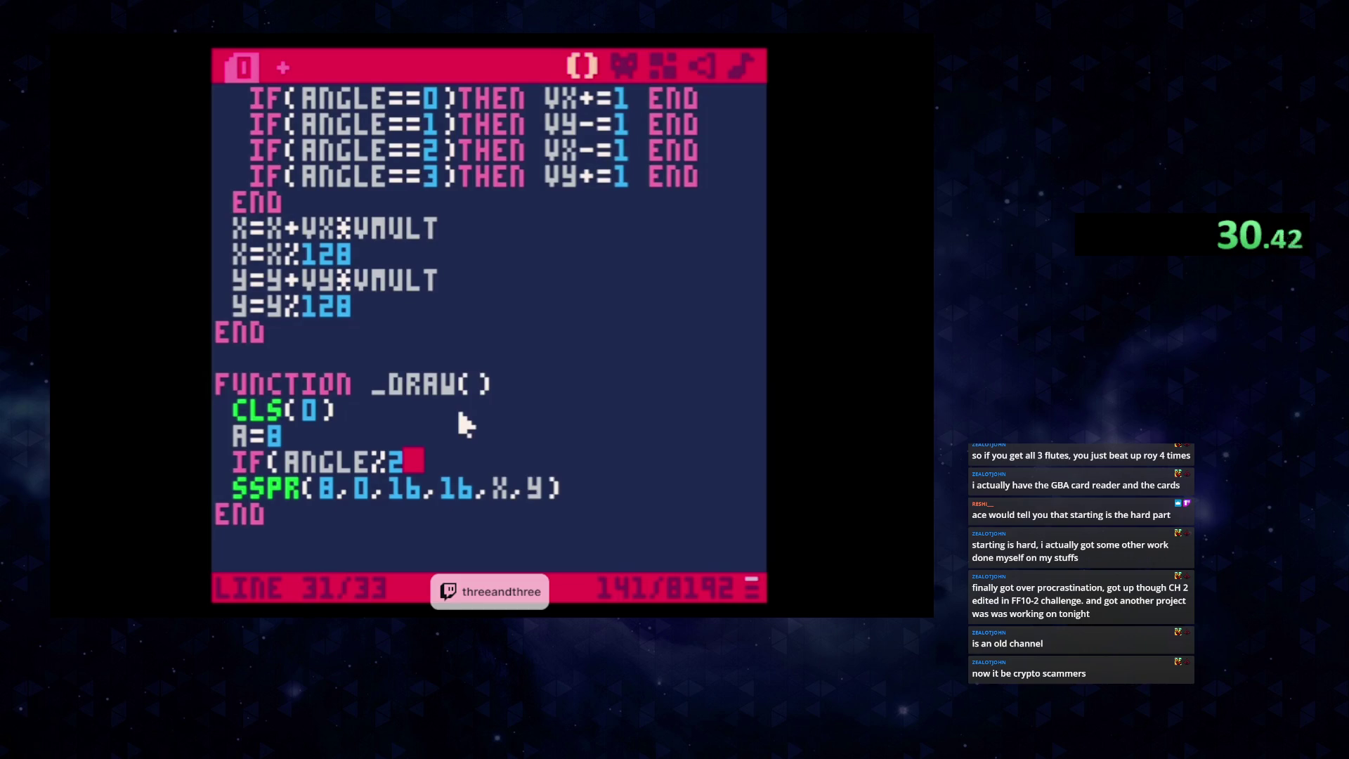
pyautogui.write(')')
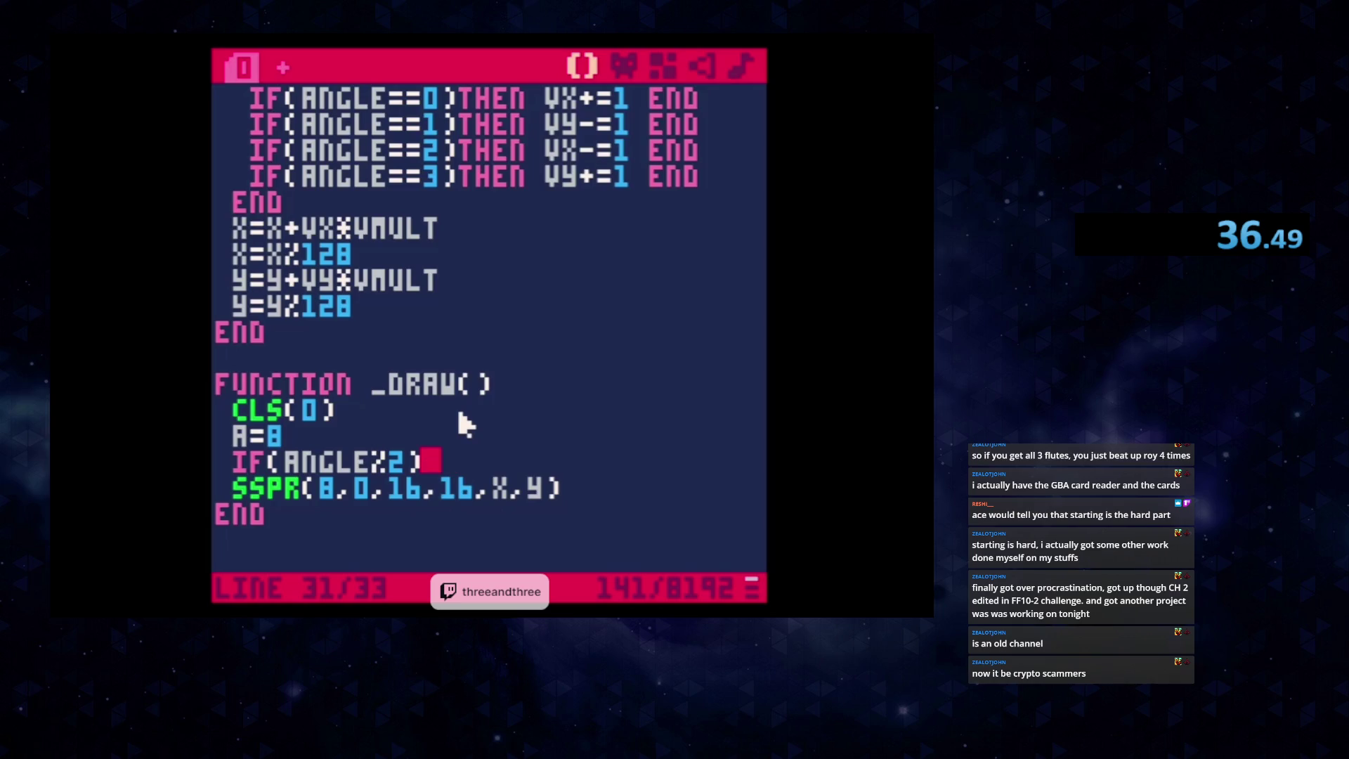
pyautogui.write('then a+=16')
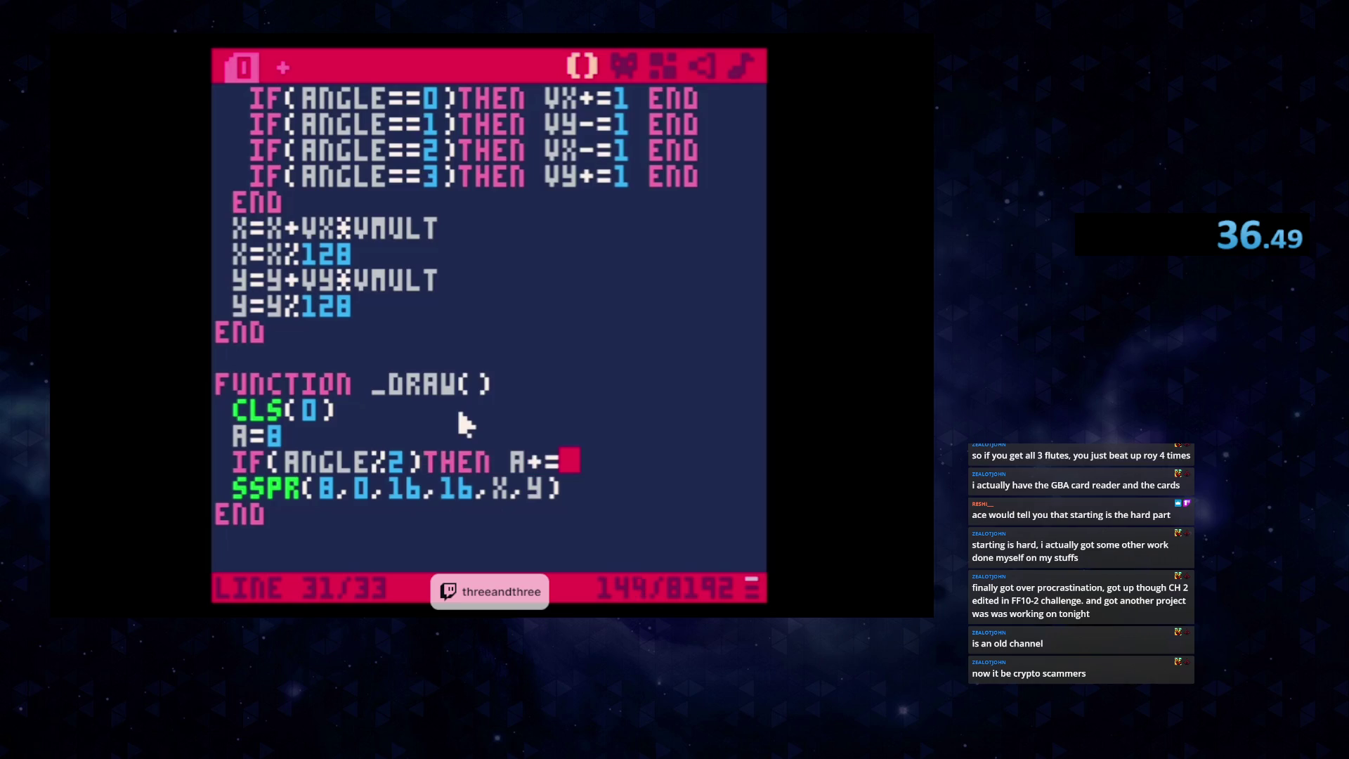
pyautogui.write(' end')
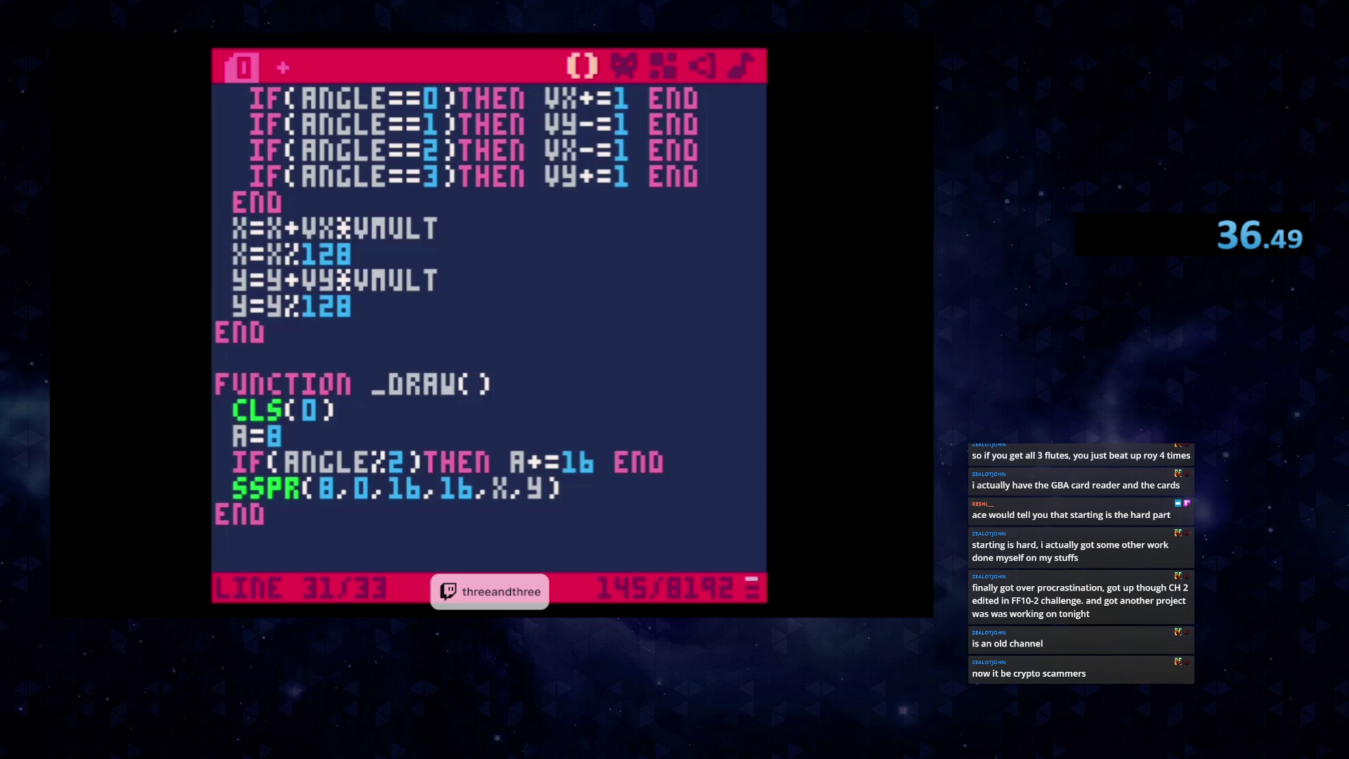
pyautogui.click(552, 500)
pyautogui.write(',16,16')
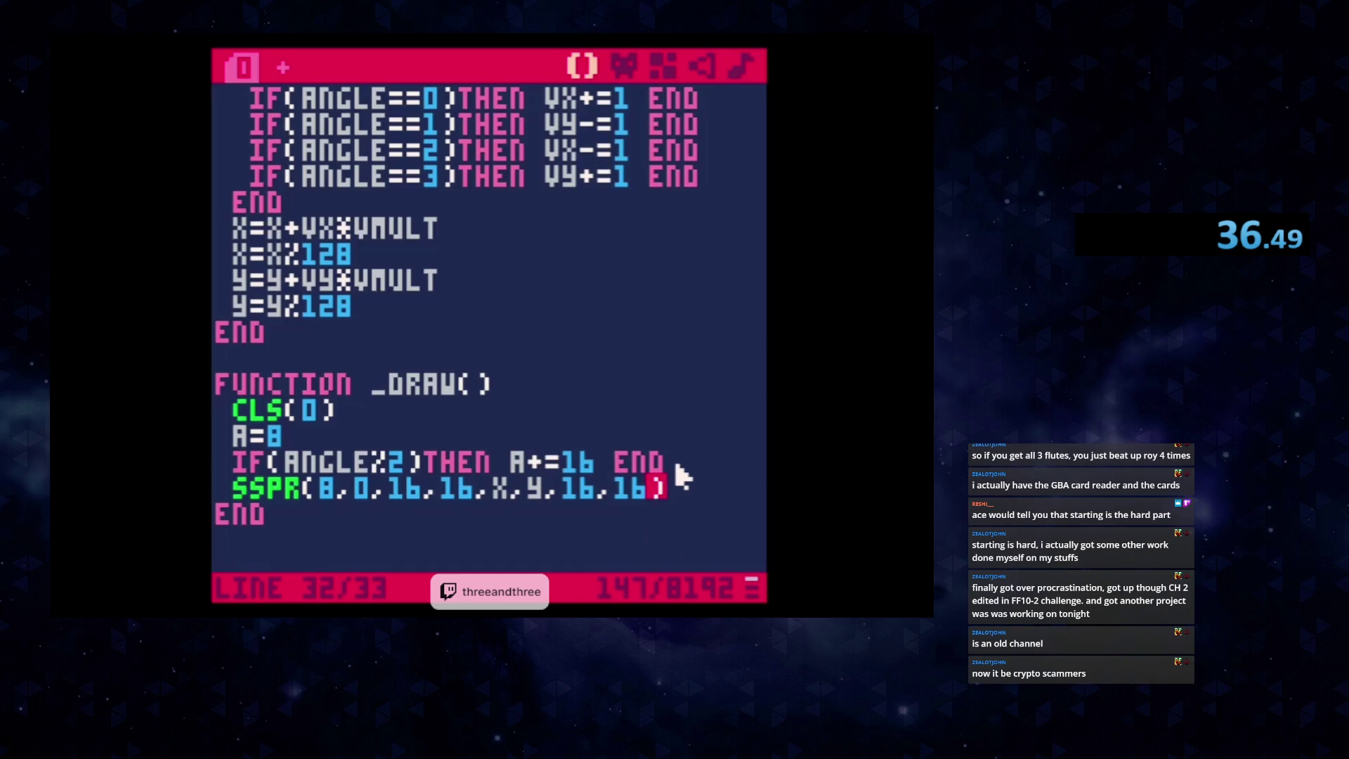
pyautogui.click(676, 467)
pyautogui.click(677, 465)
pyautogui.press('Return')
pyautogui.write('IF(AN')
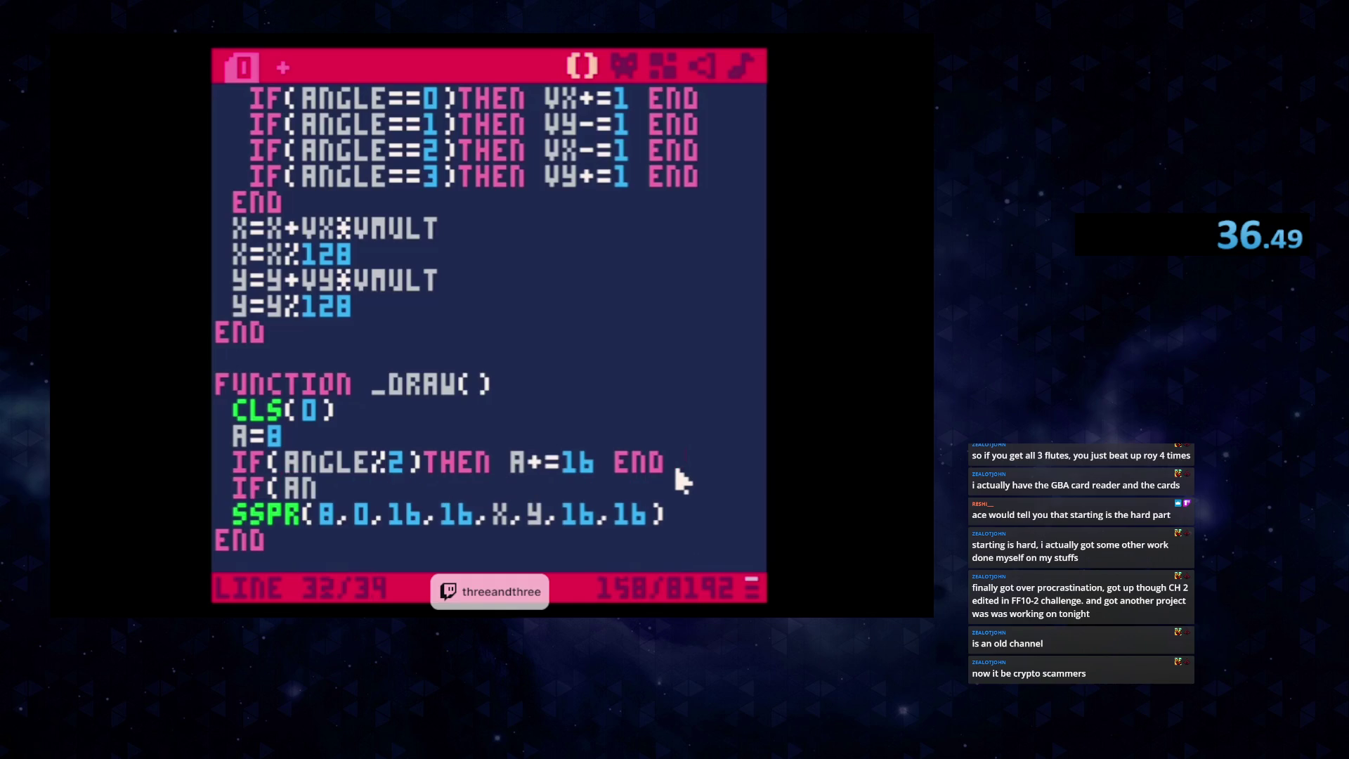
pyautogui.write('GLE')
pyautogui.write('==2)THEN')
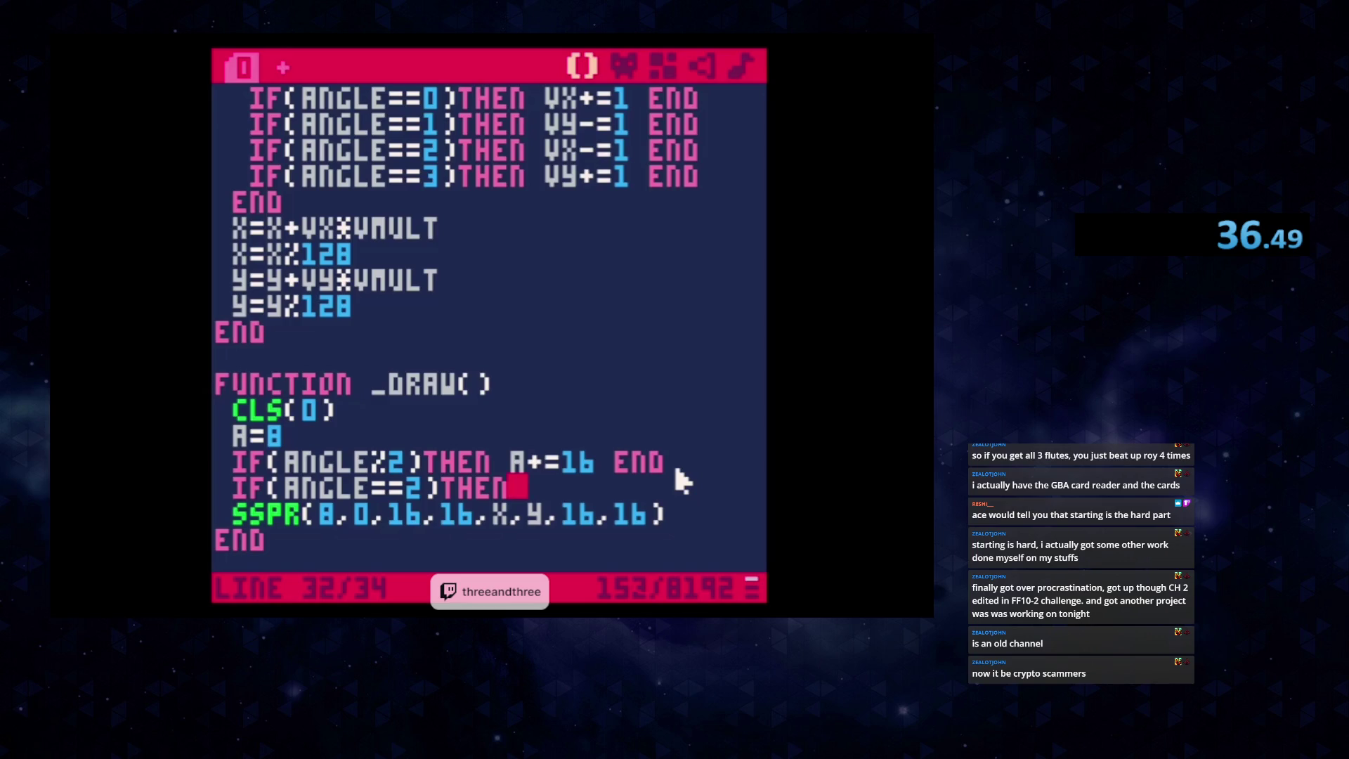
pyautogui.click(676, 471)
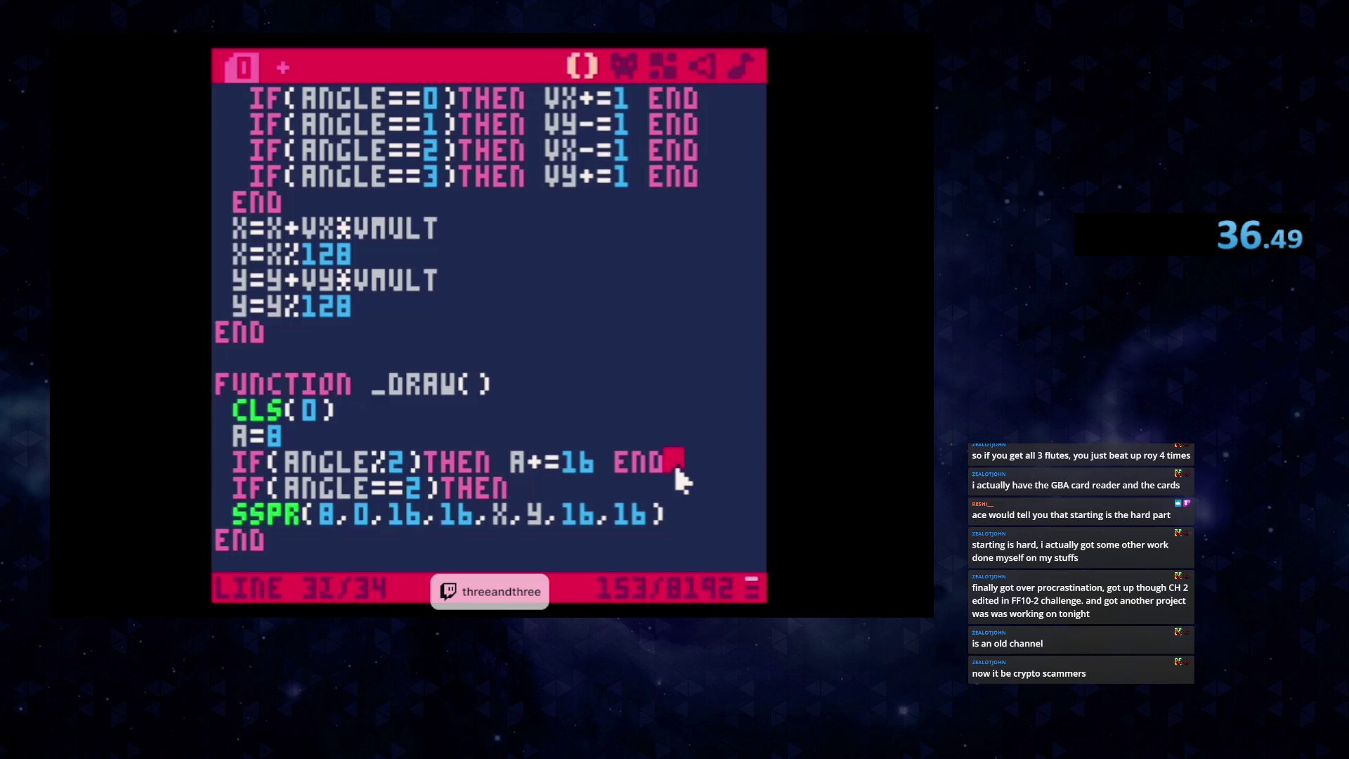
pyautogui.press('Return')
pyautogui.write('FX=')
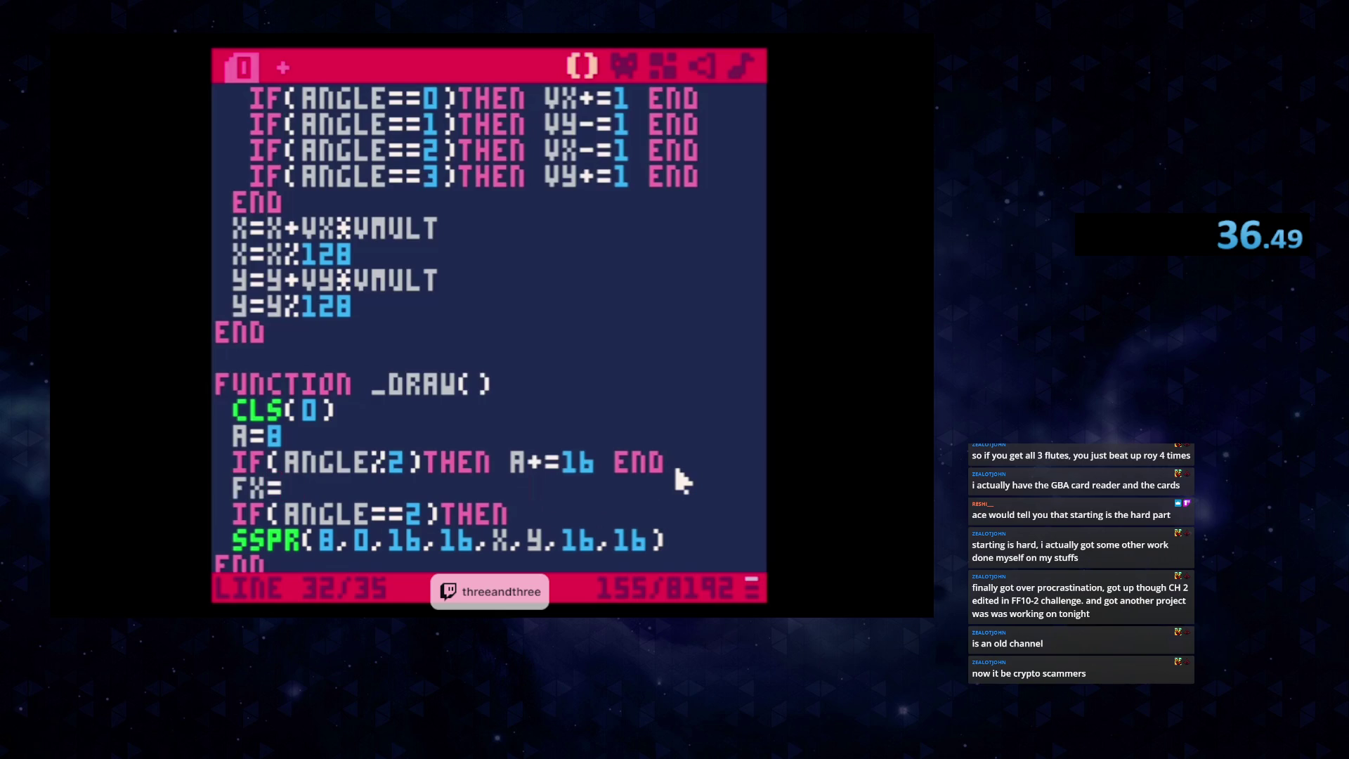
pyautogui.write('FALSE')
pyautogui.press('Return')
pyautogui.write('FY=FALSE')
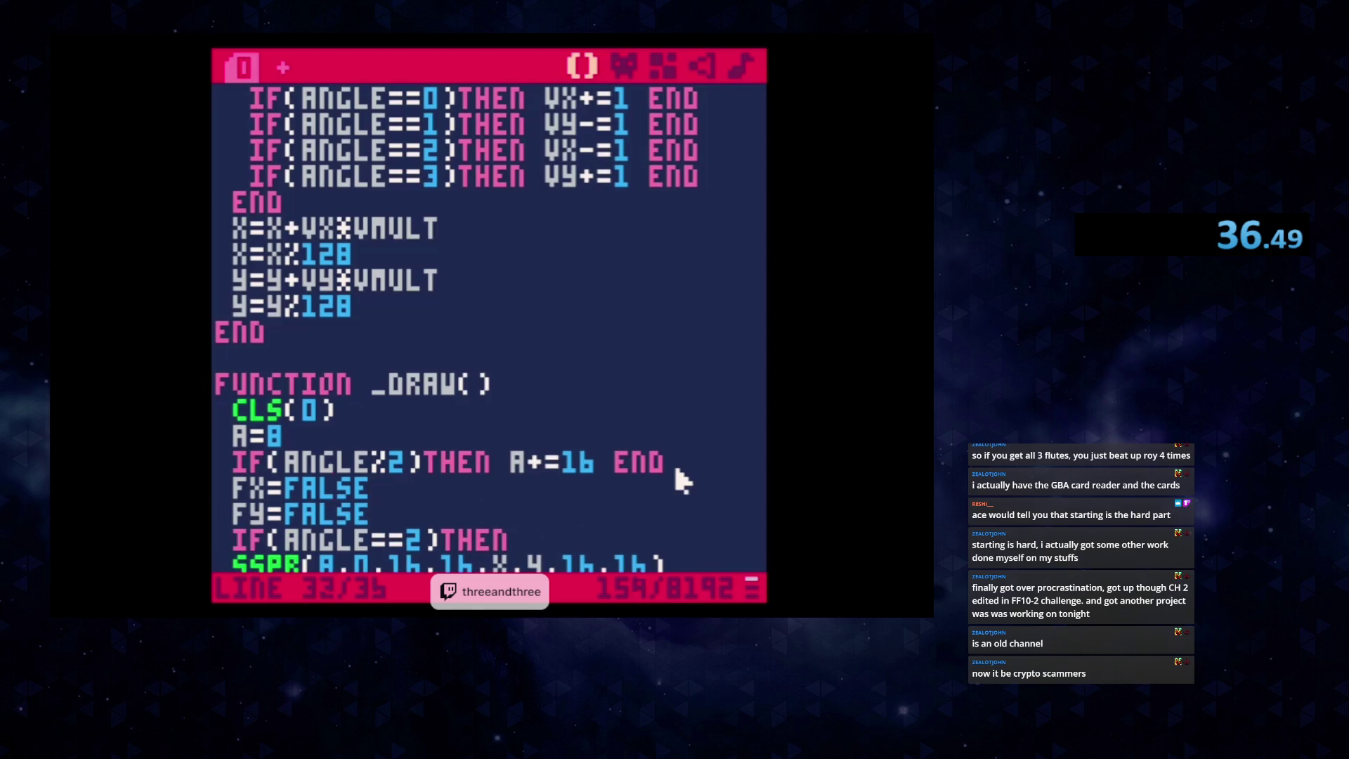
pyautogui.press('Down')
pyautogui.press('Right')
pyautogui.press('Right')
pyautogui.write('FX=TRUE END')
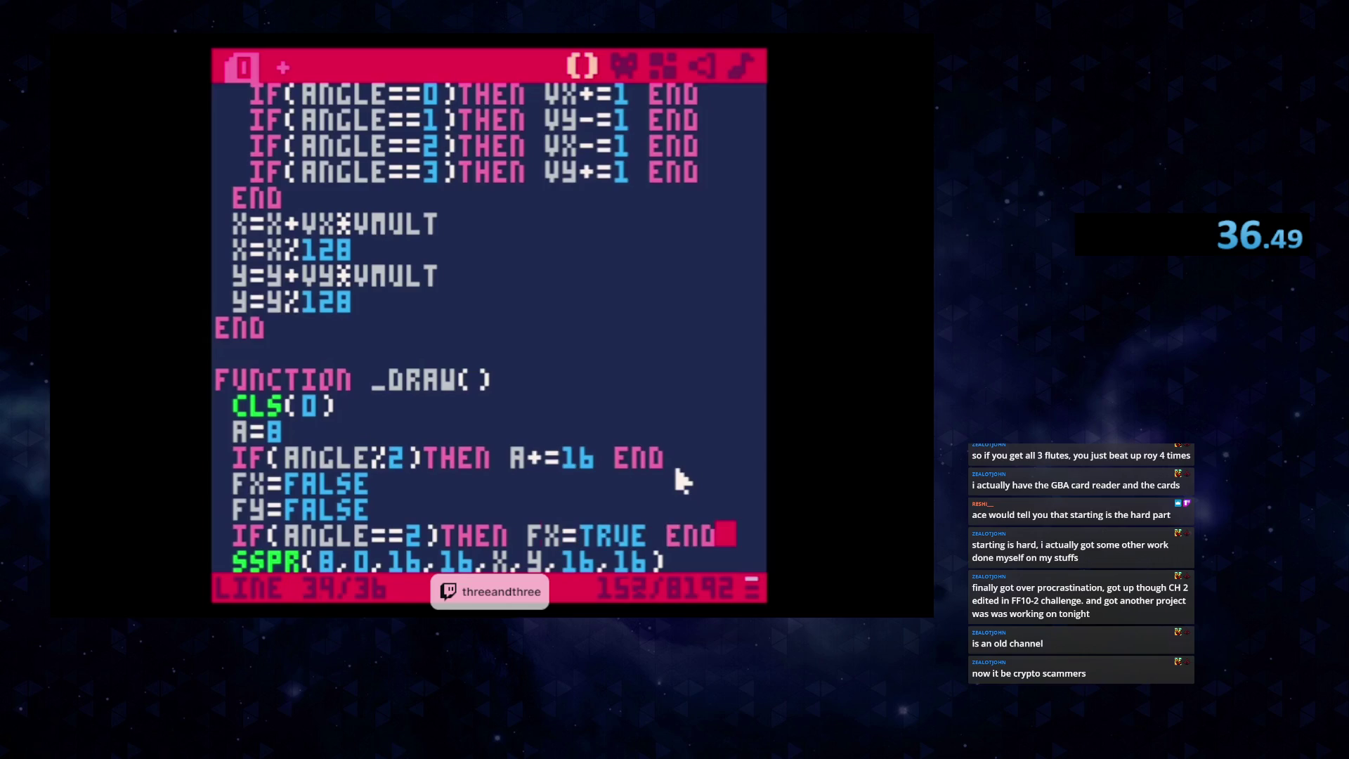
pyautogui.press('Return')
pyautogui.write('IF(ANGLE==3)')
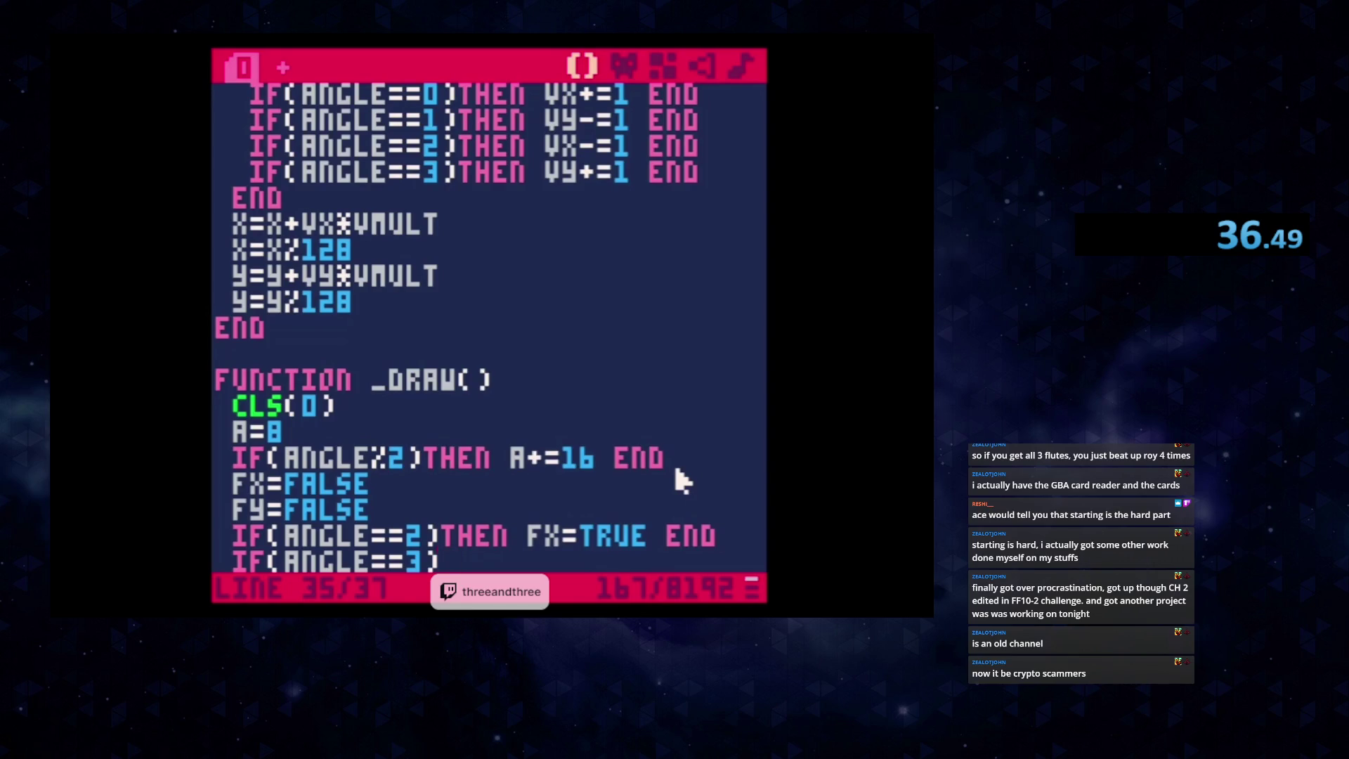
pyautogui.write('then fx')
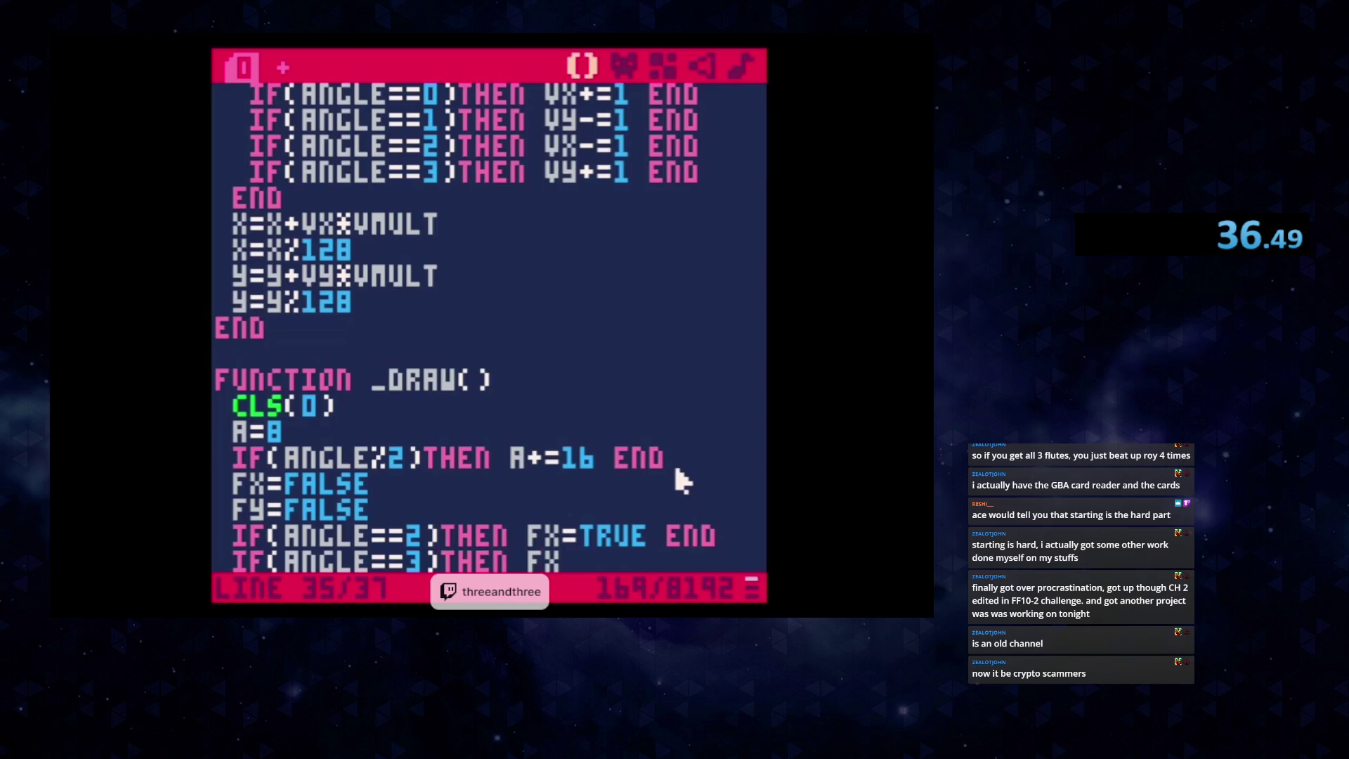
pyautogui.press('BackSpace')
pyautogui.write('y=true end')
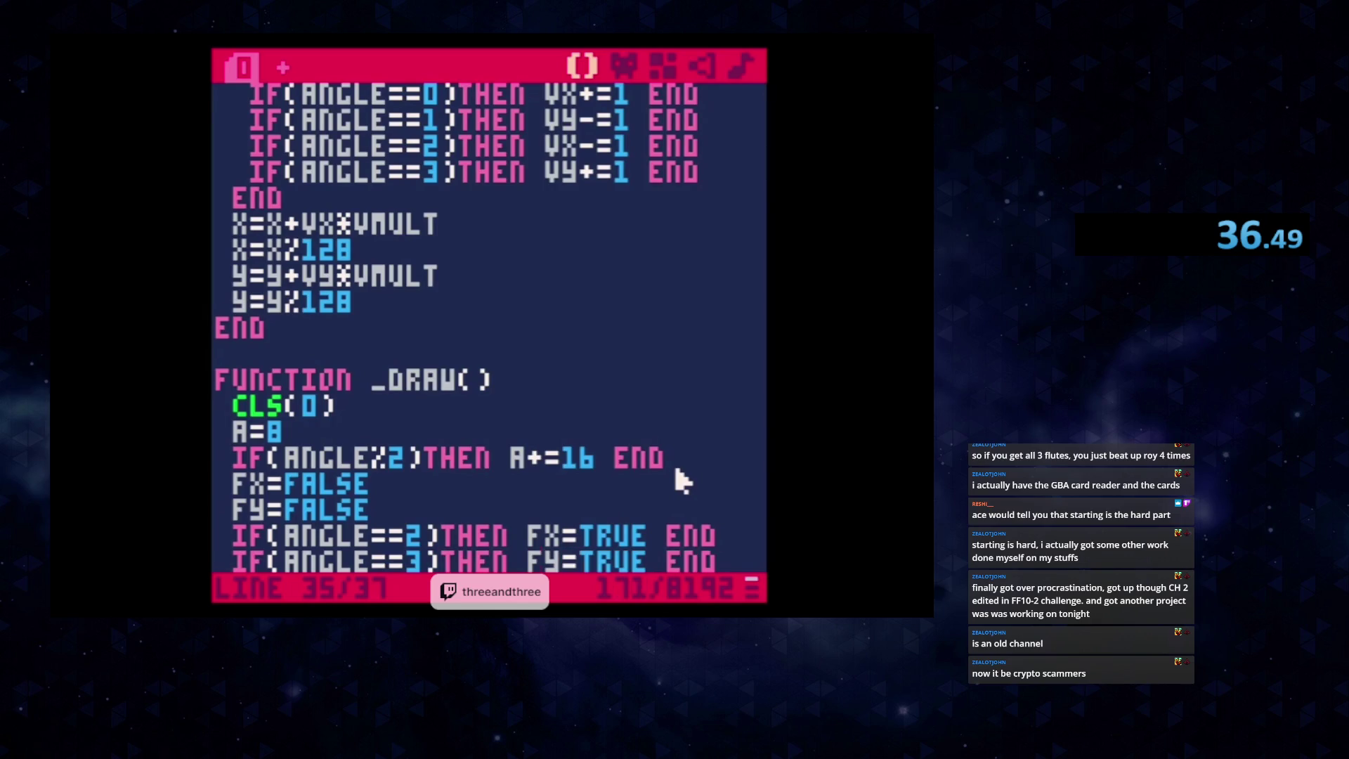
pyautogui.press('Down')
pyautogui.press('Down')
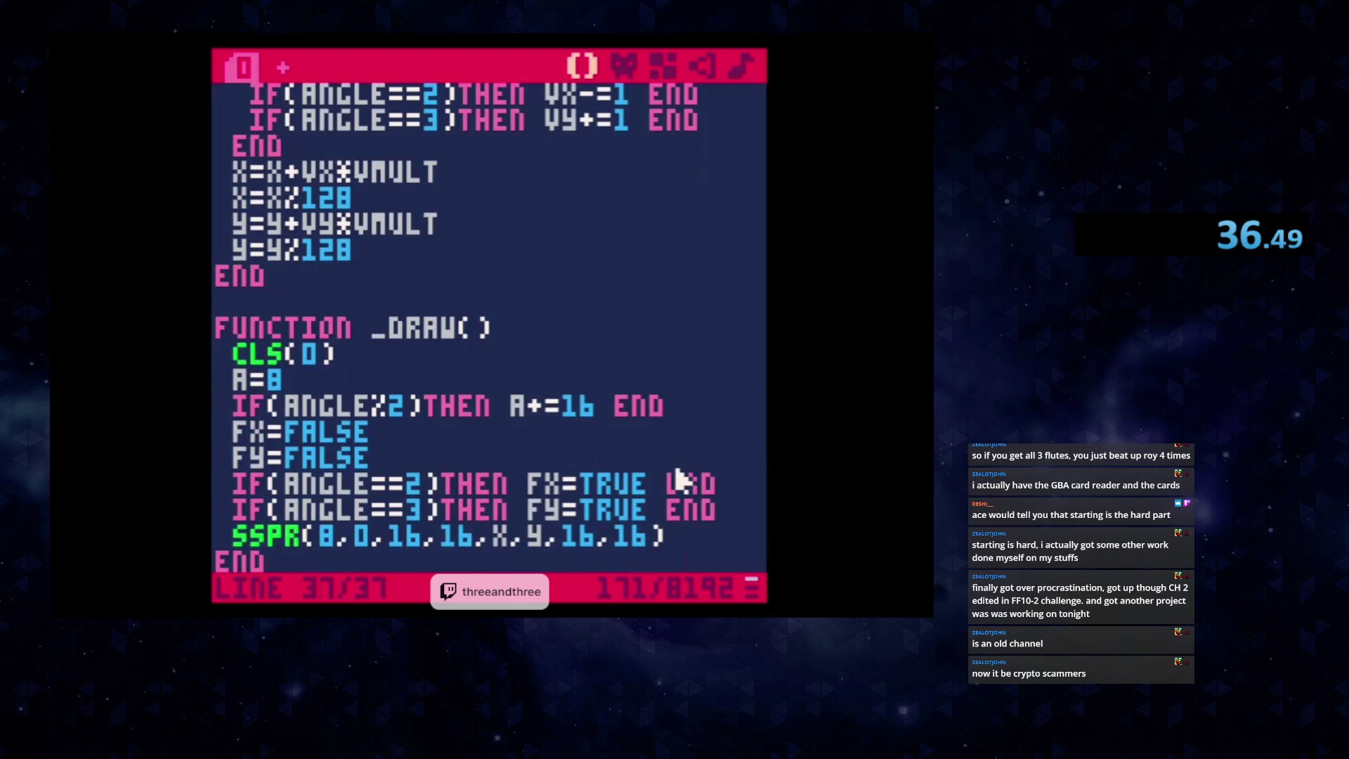
pyautogui.hotkey('ctrl', 'r')
pyautogui.press('Up')
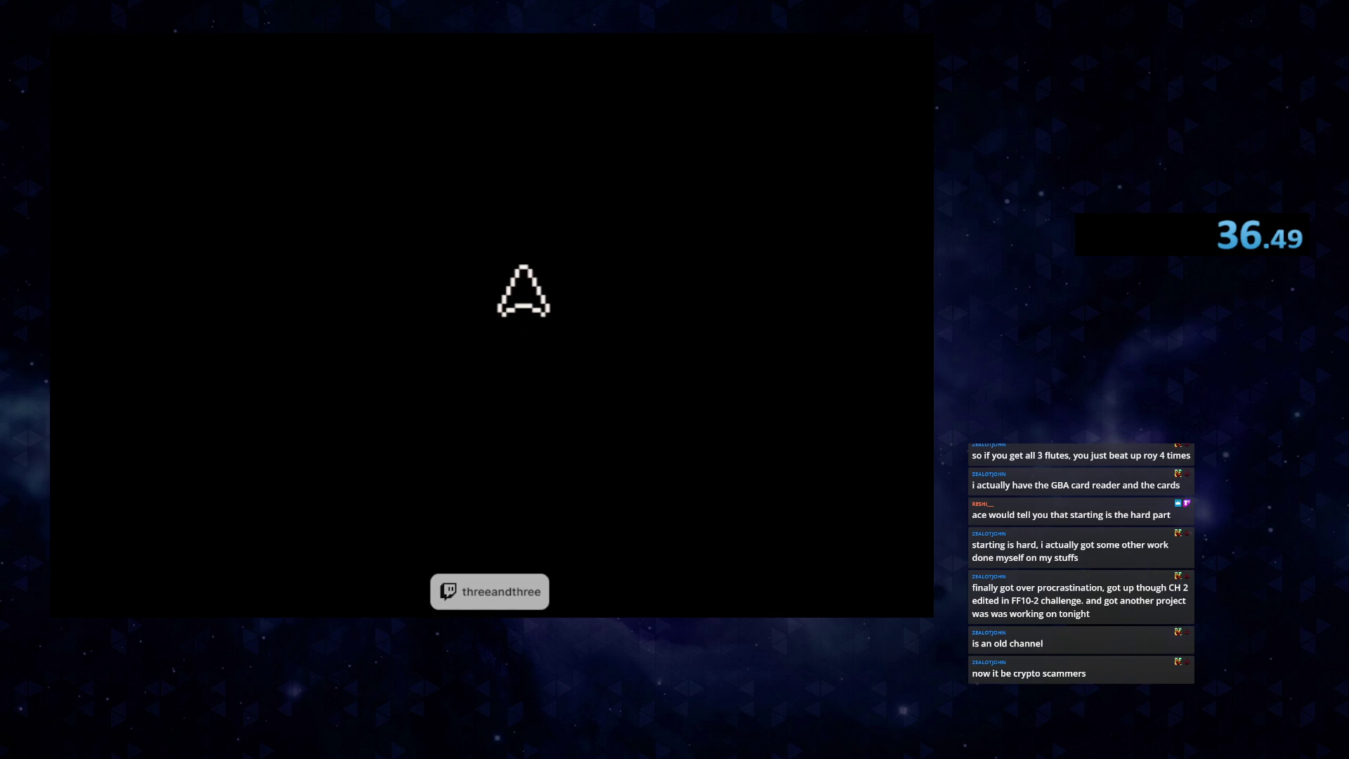
pyautogui.press('Escape')
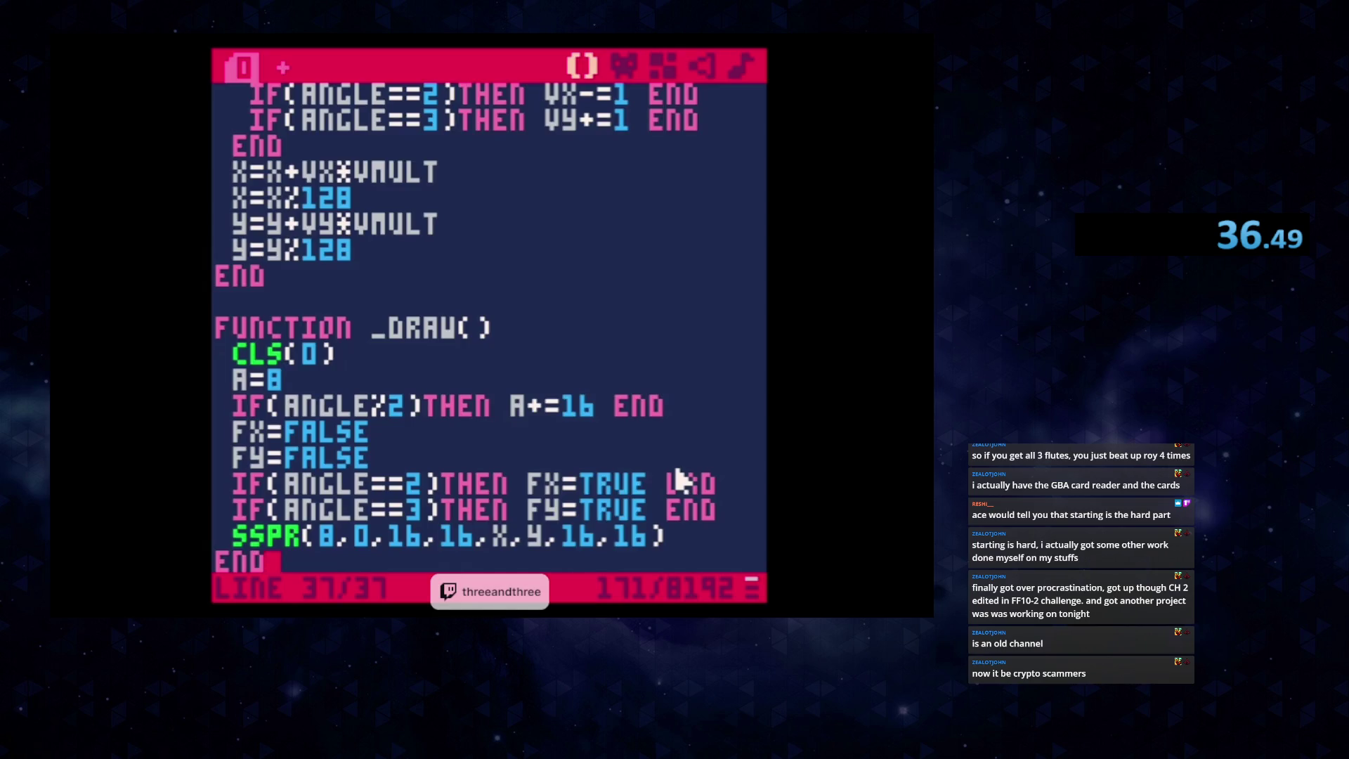
pyautogui.scroll(4, 680, 405)
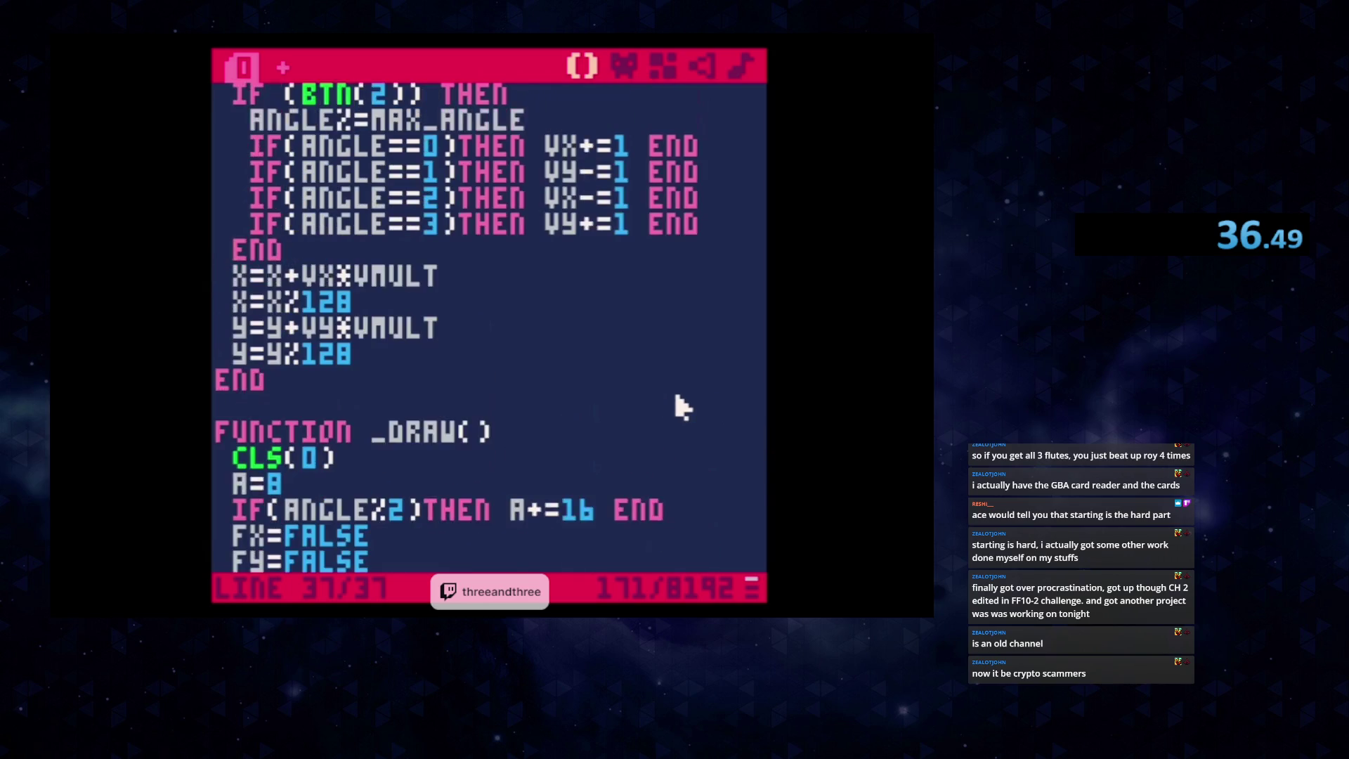
pyautogui.scroll(1, 680, 405)
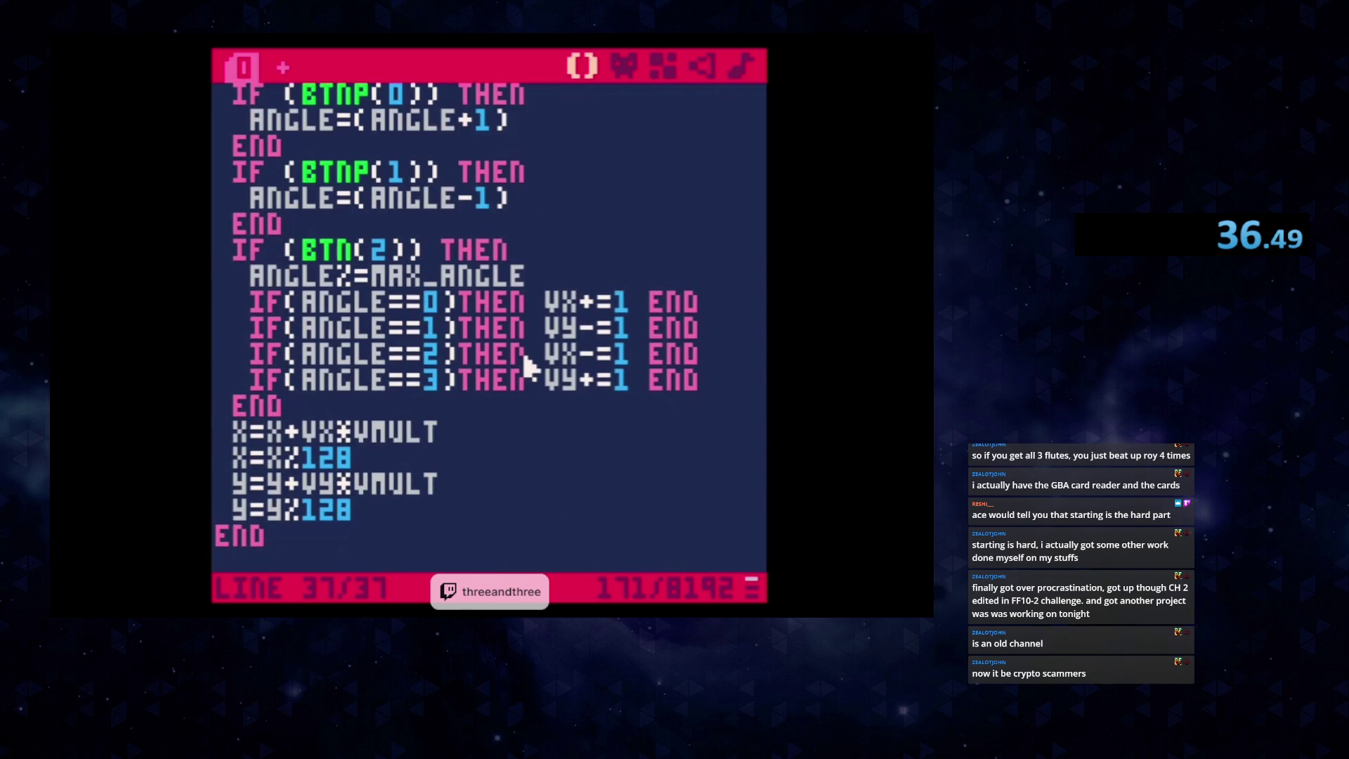
pyautogui.scroll(2, 528, 364)
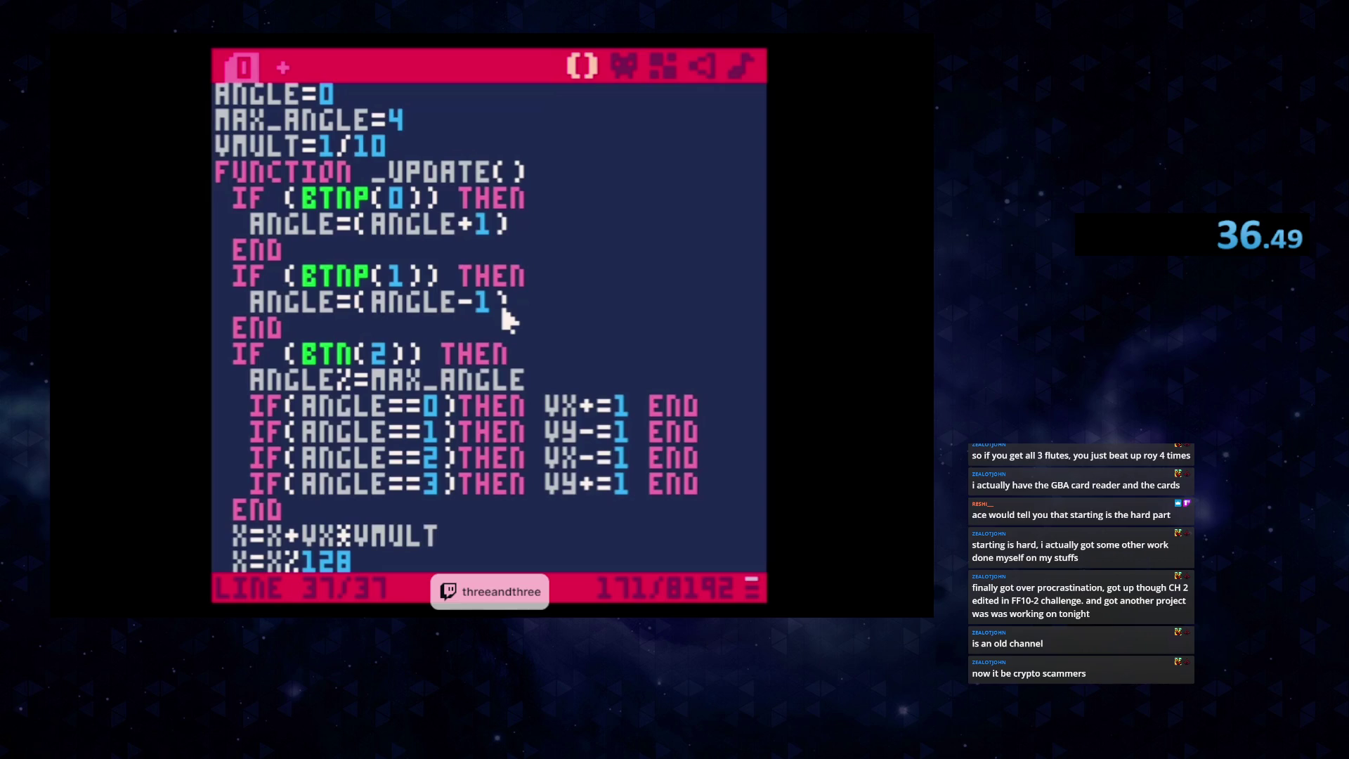
pyautogui.click(464, 310)
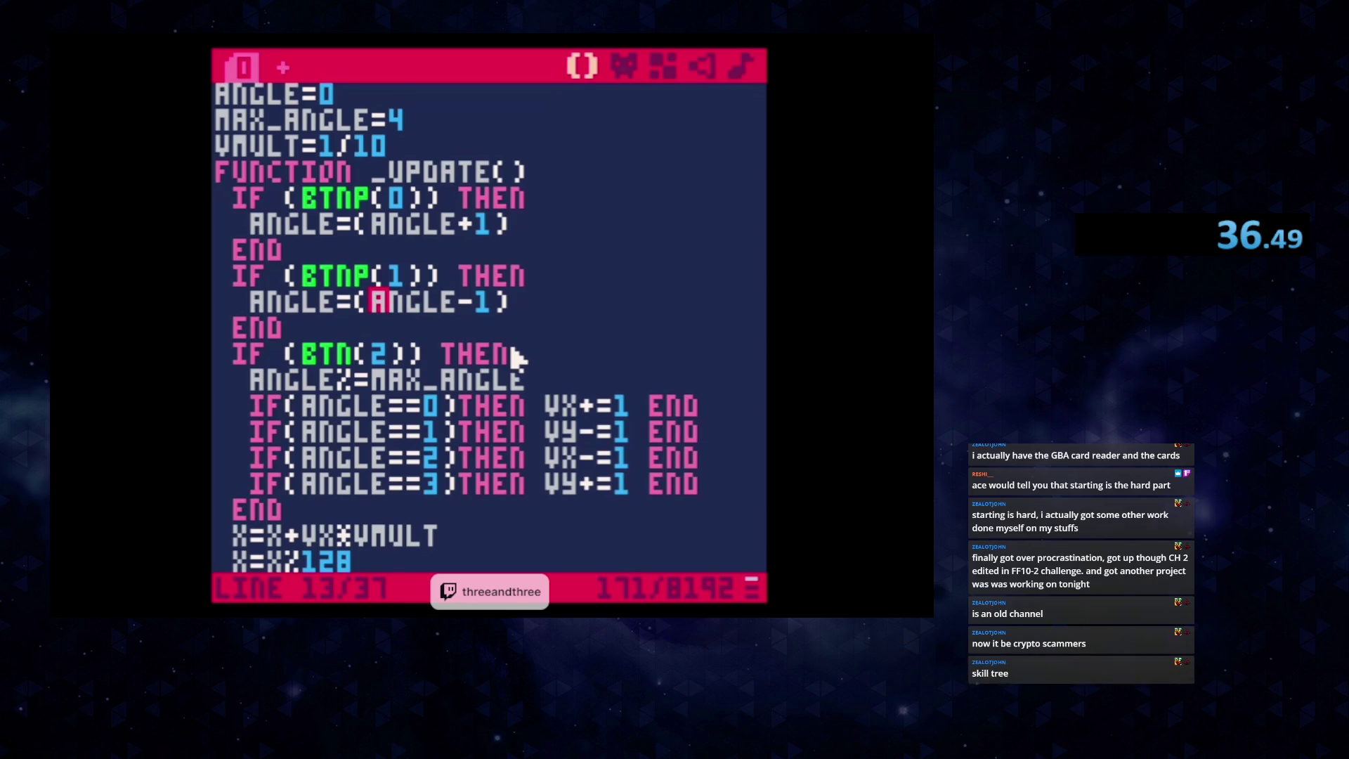
pyautogui.click(461, 302)
pyautogui.press('BackSpace')
pyautogui.press('BackSpace')
pyautogui.press('BackSpace')
pyautogui.press('BackSpace')
pyautogui.press('BackSpace')
pyautogui.press('BackSpace')
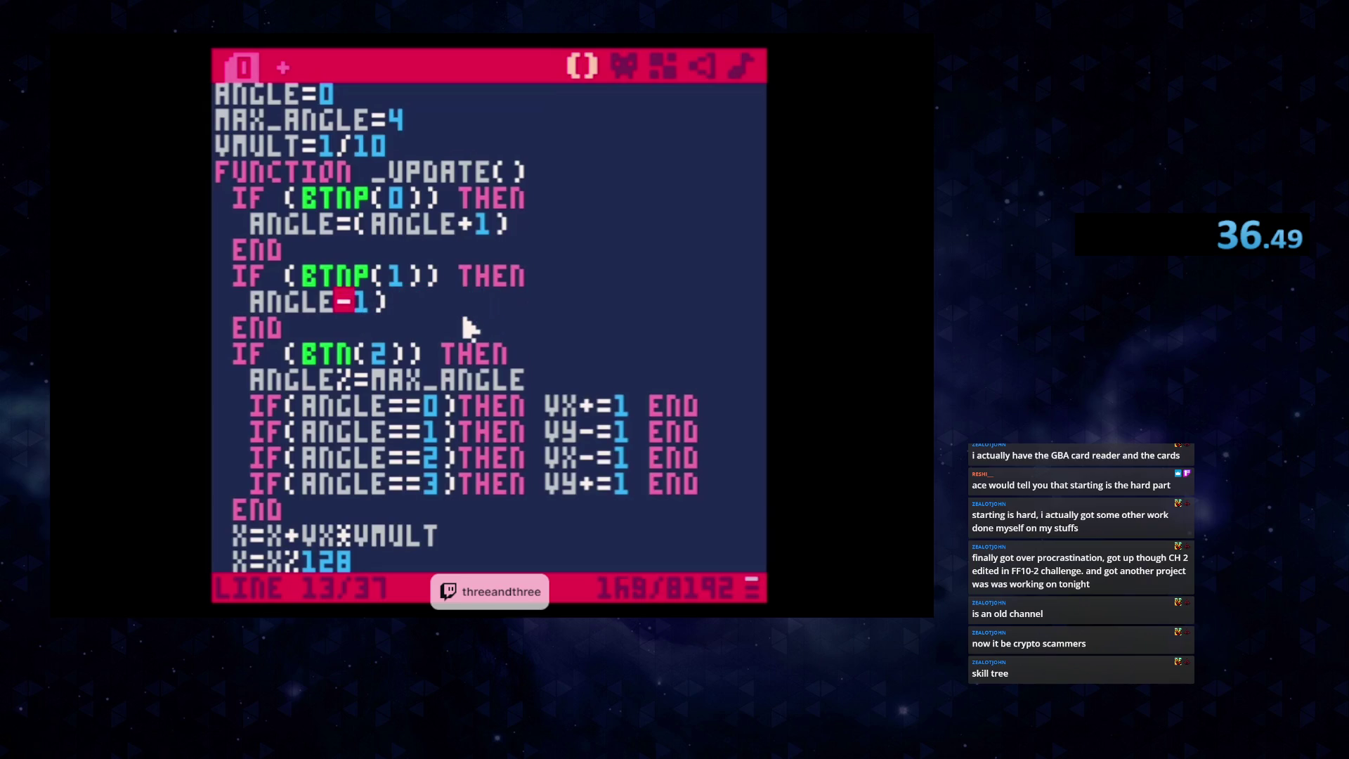
pyautogui.write('=')
pyautogui.press('Up')
pyautogui.press('Up')
pyautogui.press('Right')
pyautogui.press('Delete')
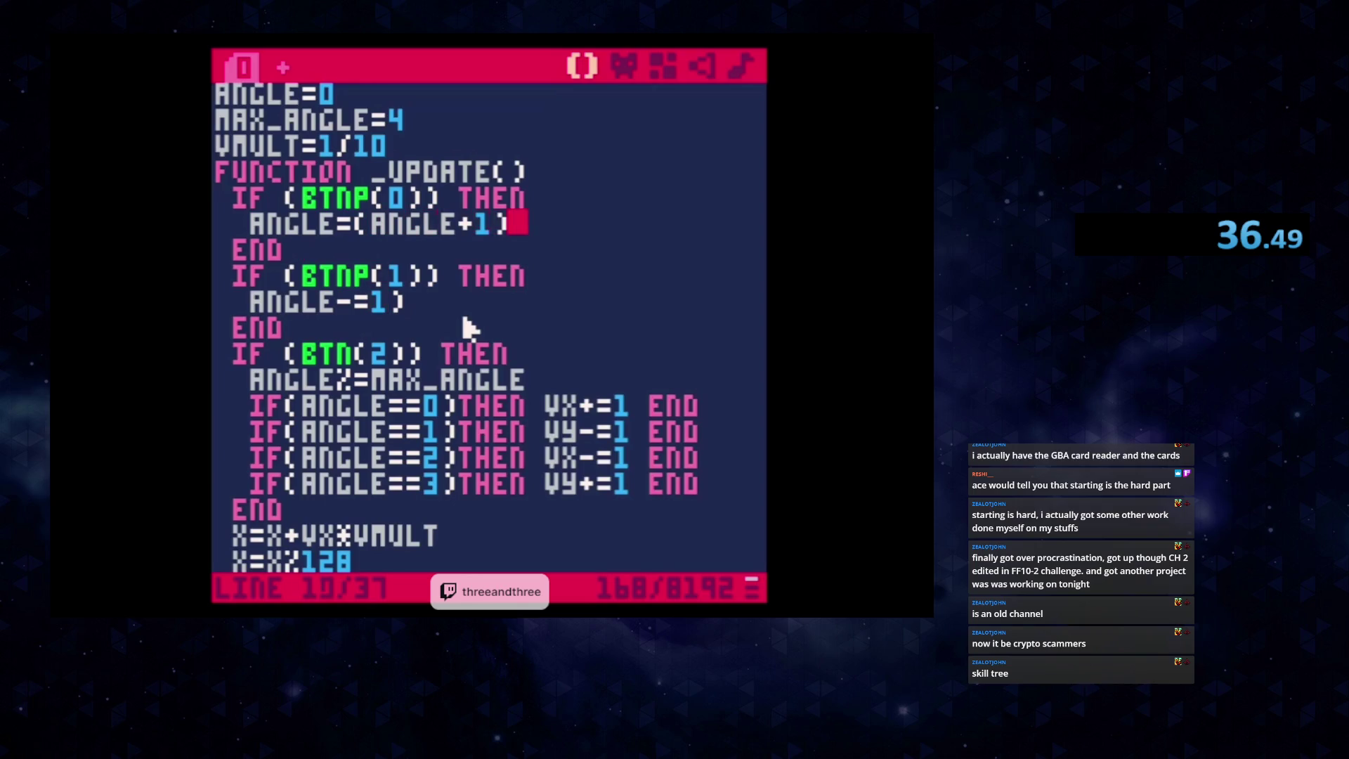
pyautogui.press('Left')
pyautogui.press('BackSpace')
pyautogui.press('BackSpace')
pyautogui.press('BackSpace')
pyautogui.press('BackSpace')
pyautogui.press('BackSpace')
pyautogui.press('BackSpace')
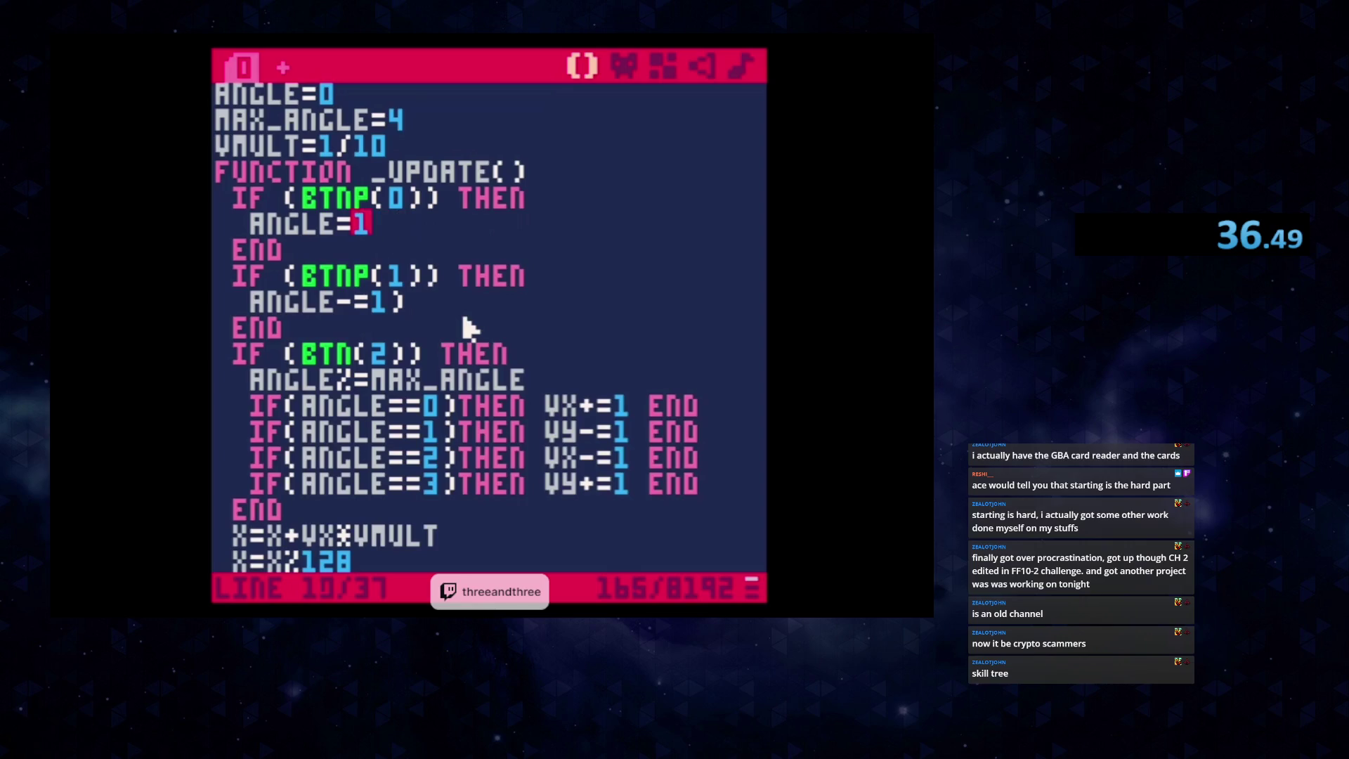
pyautogui.write('+=')
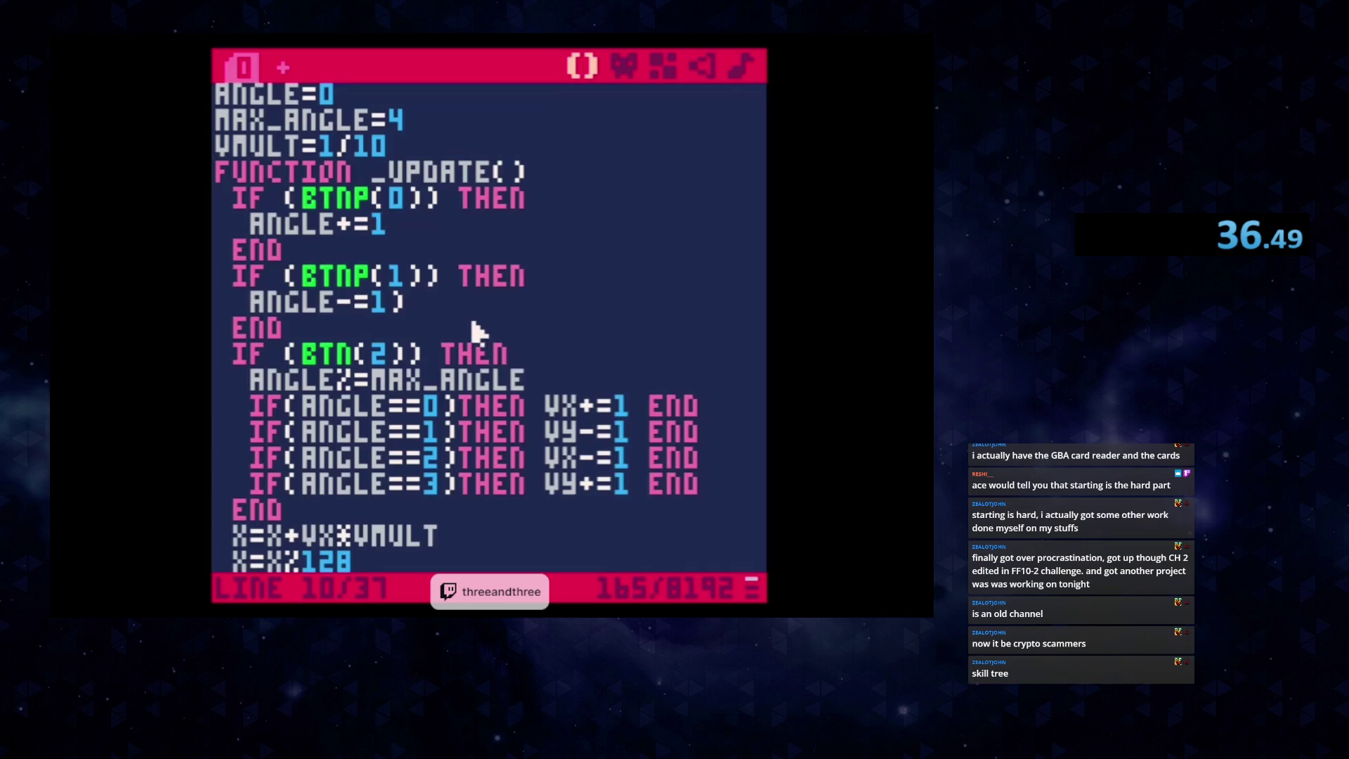
pyautogui.hotkey('ctrl', 'r')
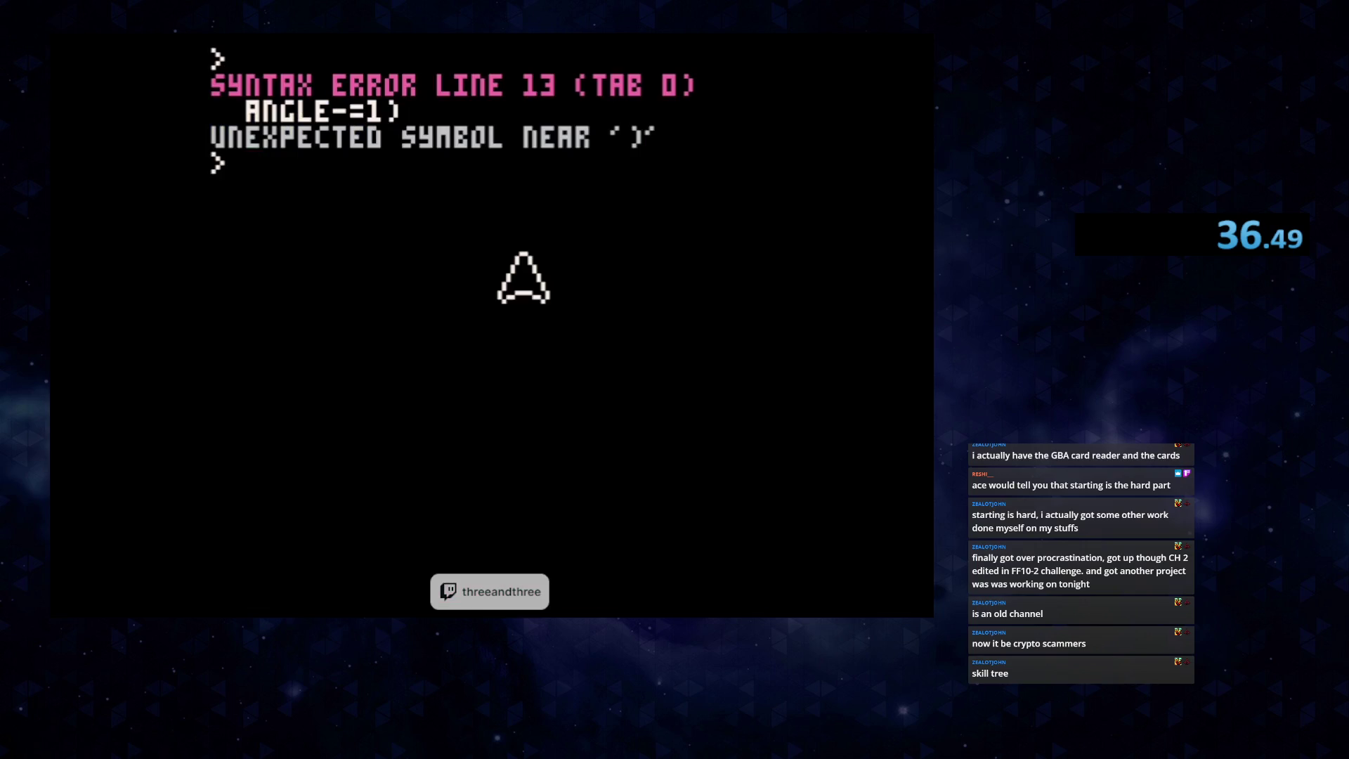
pyautogui.press('Escape')
pyautogui.press('Up')
pyautogui.press('Up')
pyautogui.press('Up')
pyautogui.press('Down')
pyautogui.press('Down')
pyautogui.press('Down')
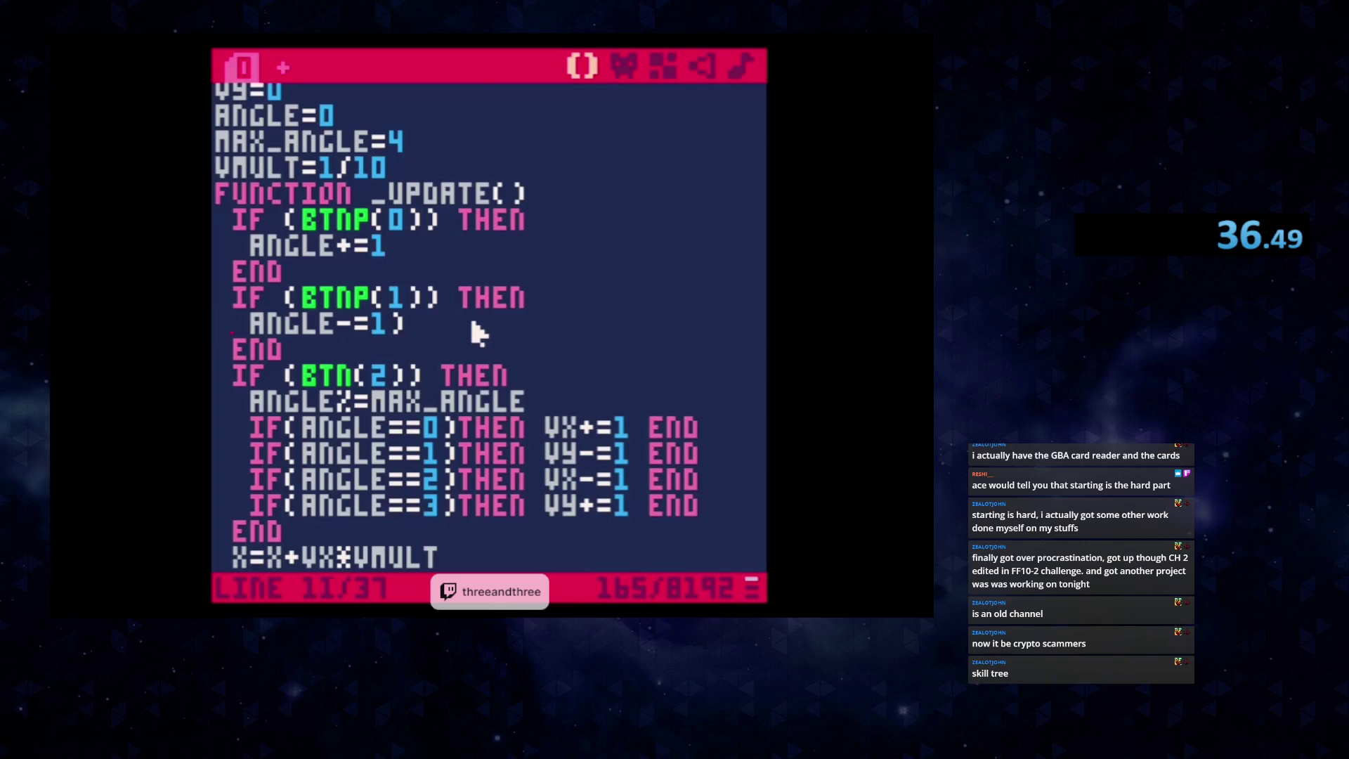
pyautogui.press('BackSpace')
pyautogui.hotkey('ctrl', 'r')
pyautogui.press('Escape')
pyautogui.press('Escape')
pyautogui.scroll(-1, 407, 91)
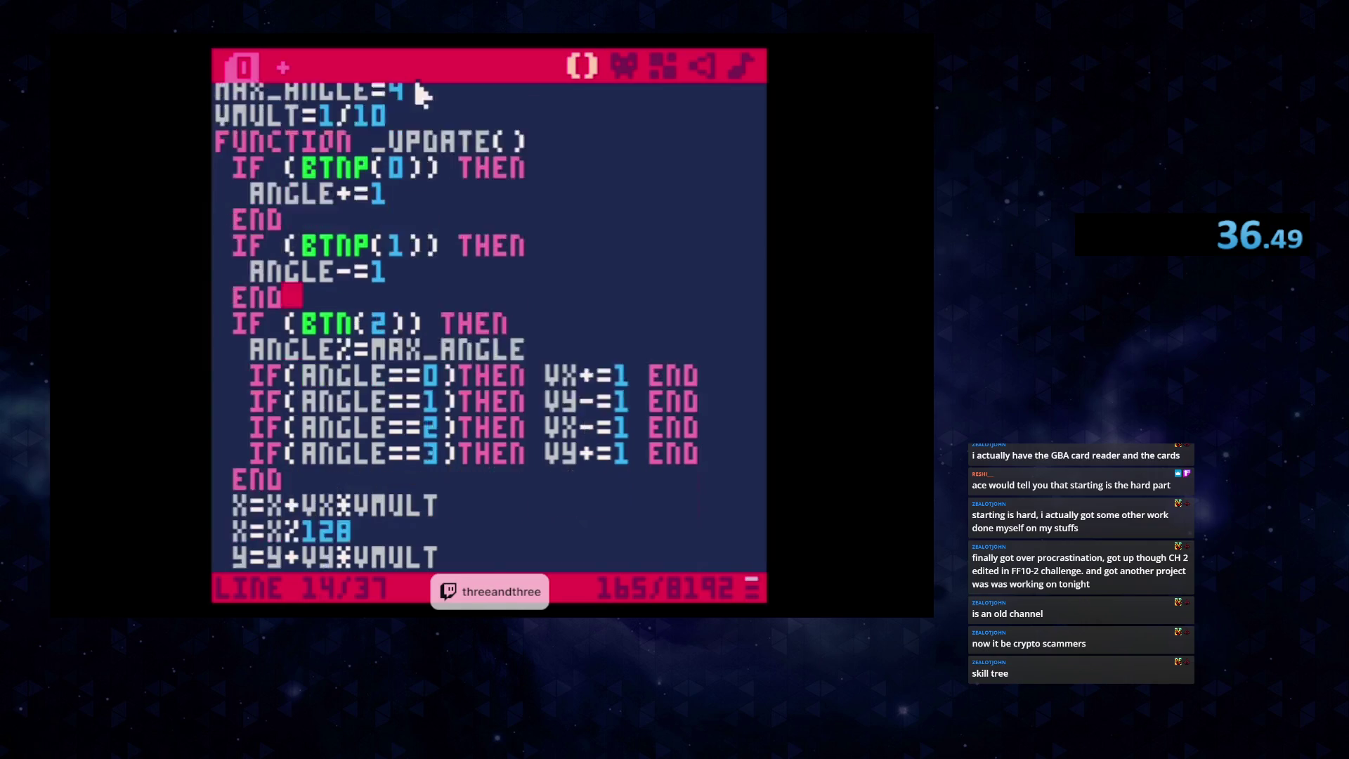
pyautogui.scroll(-8, 457, 197)
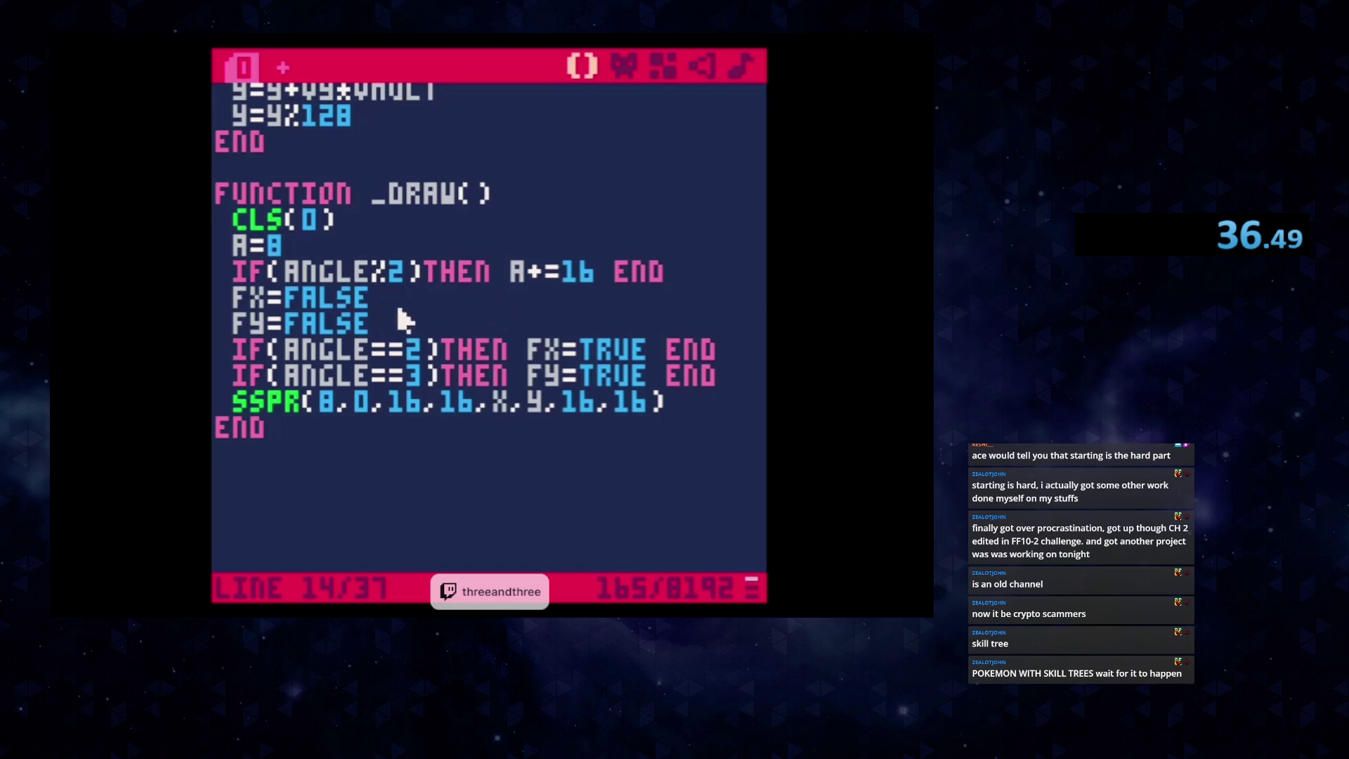
pyautogui.click(337, 425)
pyautogui.click(336, 400)
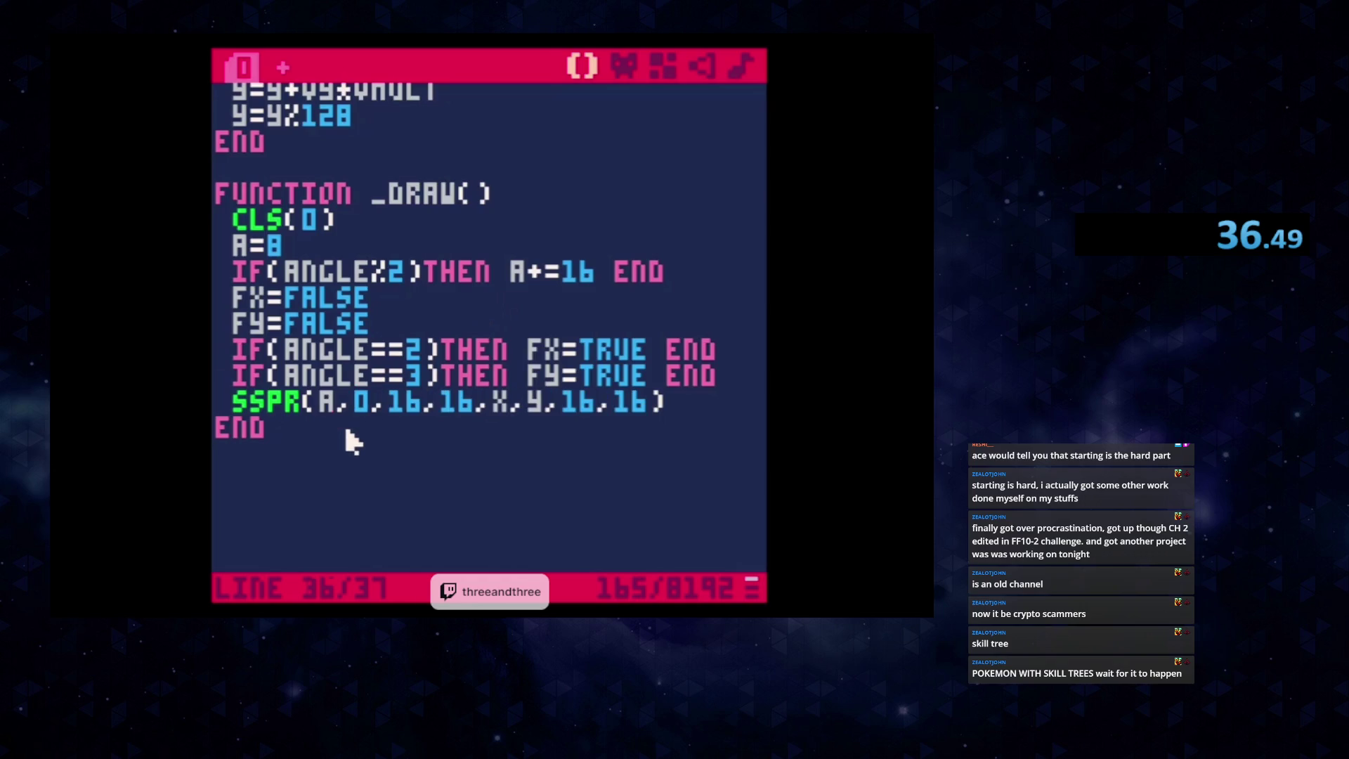
pyautogui.hotkey('ctrl', 'r')
pyautogui.press('Up')
pyautogui.press('Up')
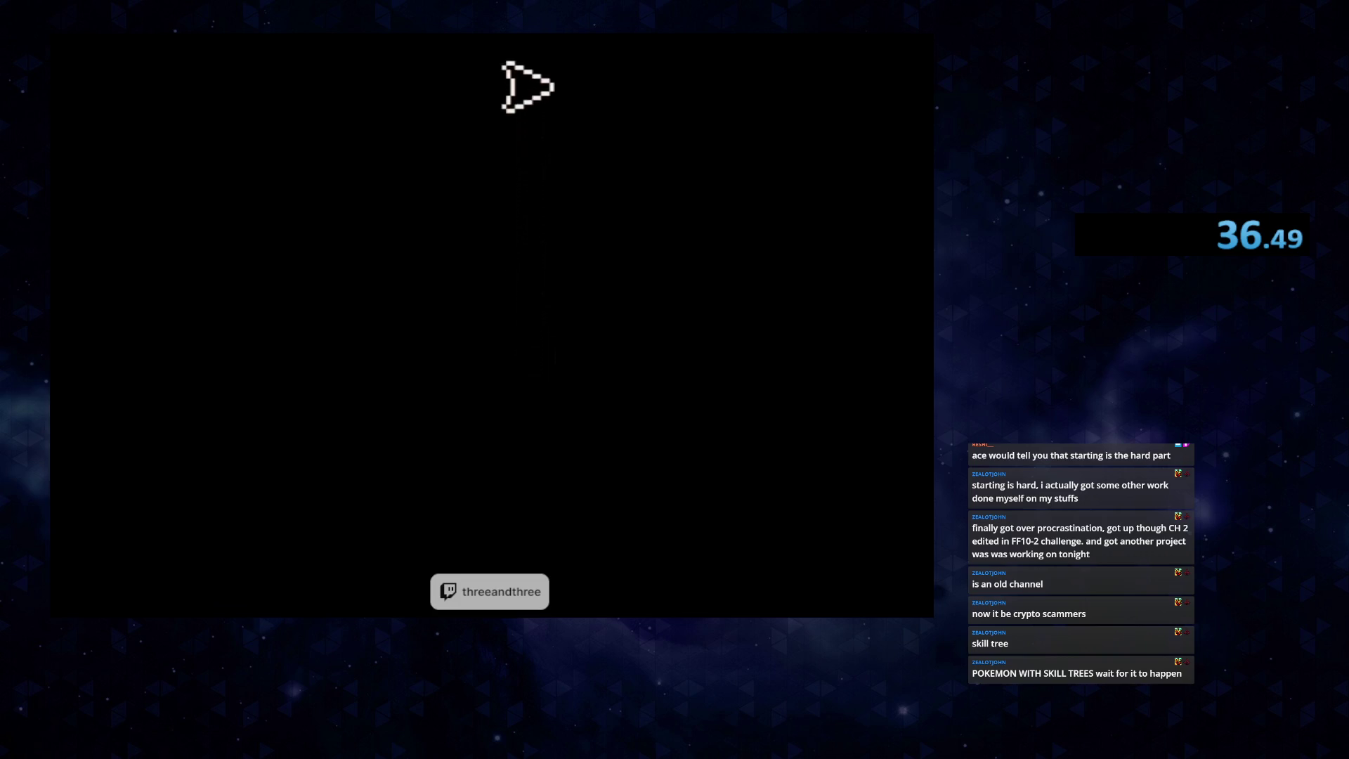
pyautogui.press('Down')
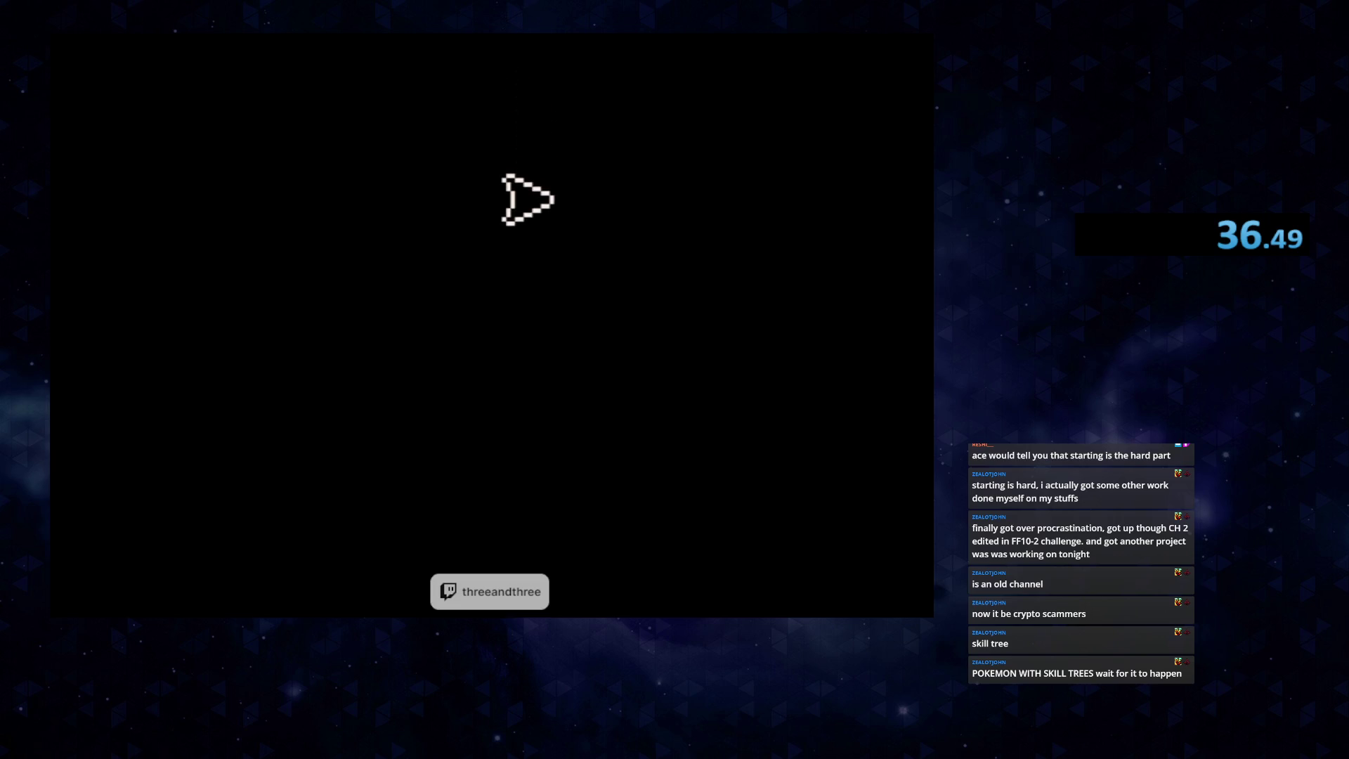
pyautogui.press('Up')
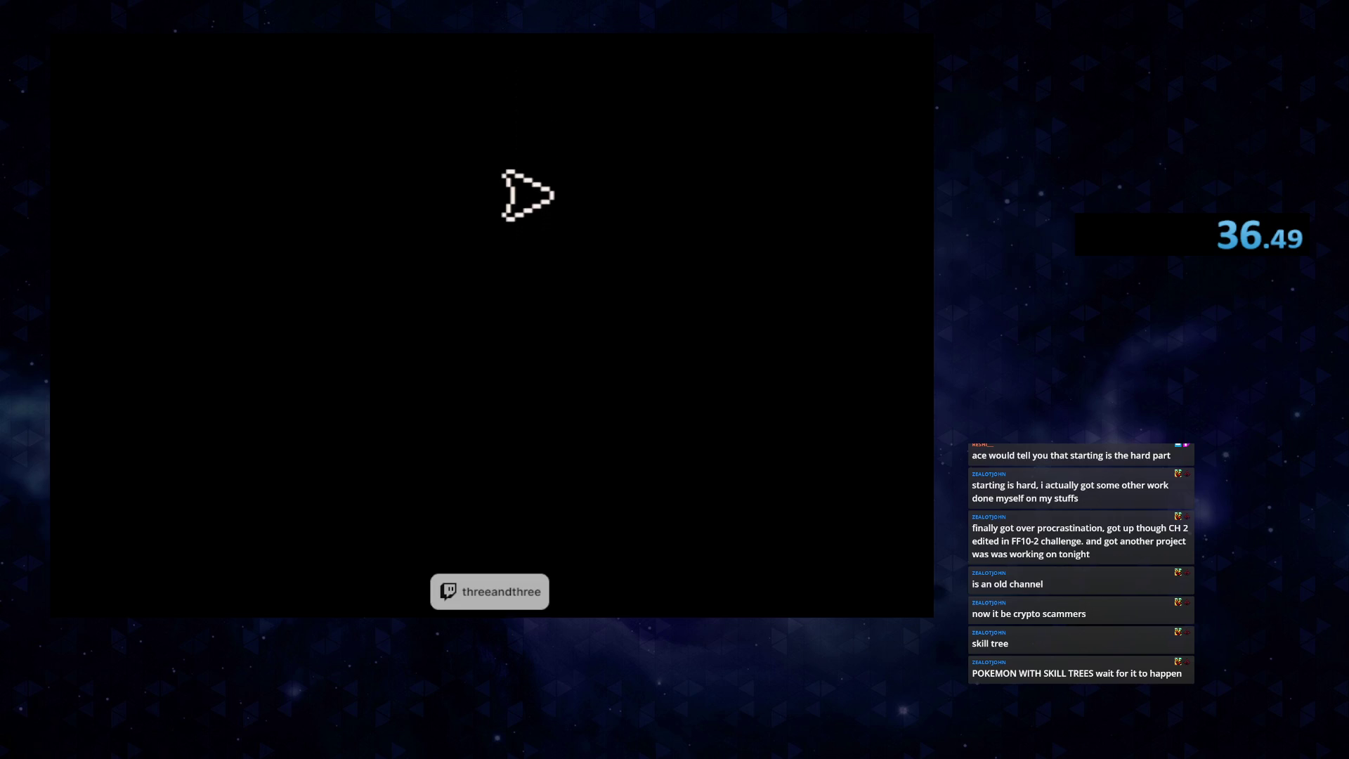
pyautogui.press('Escape')
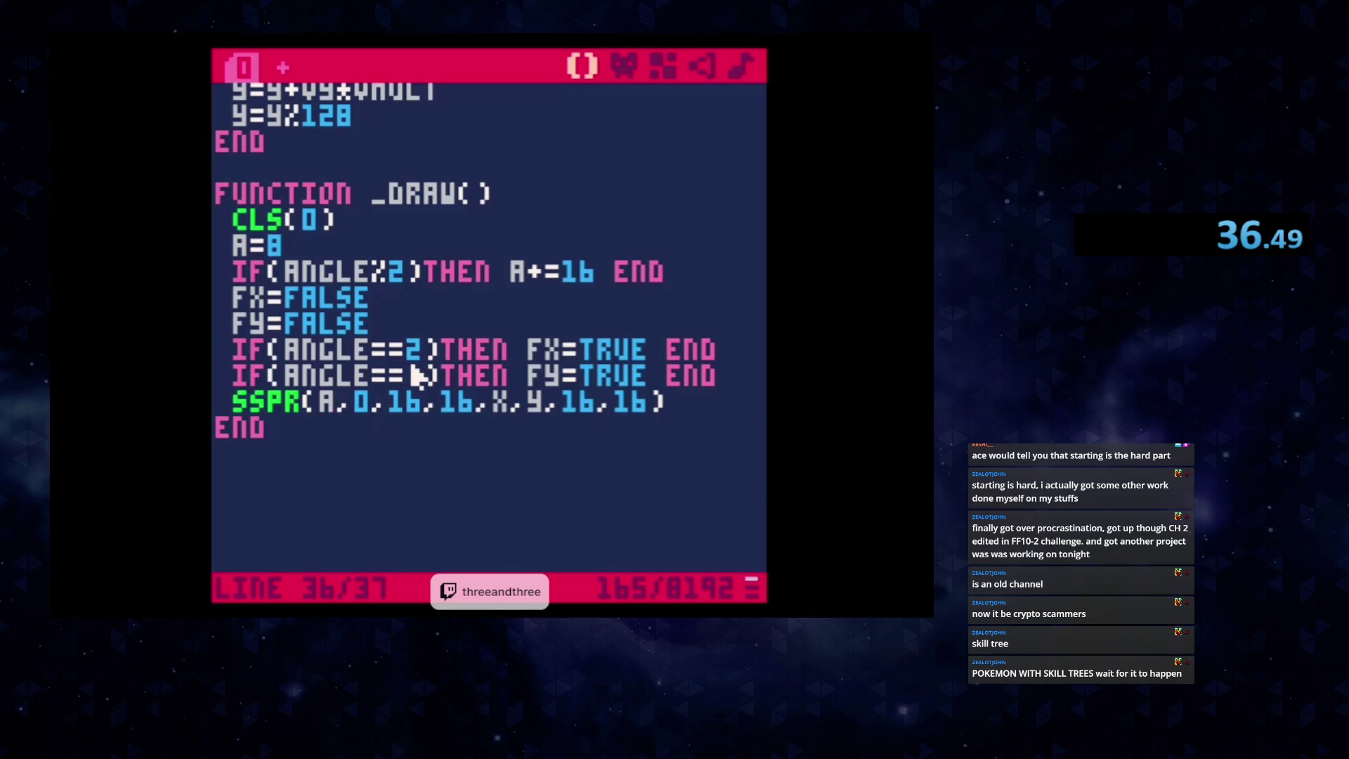
pyautogui.scroll(5, 422, 366)
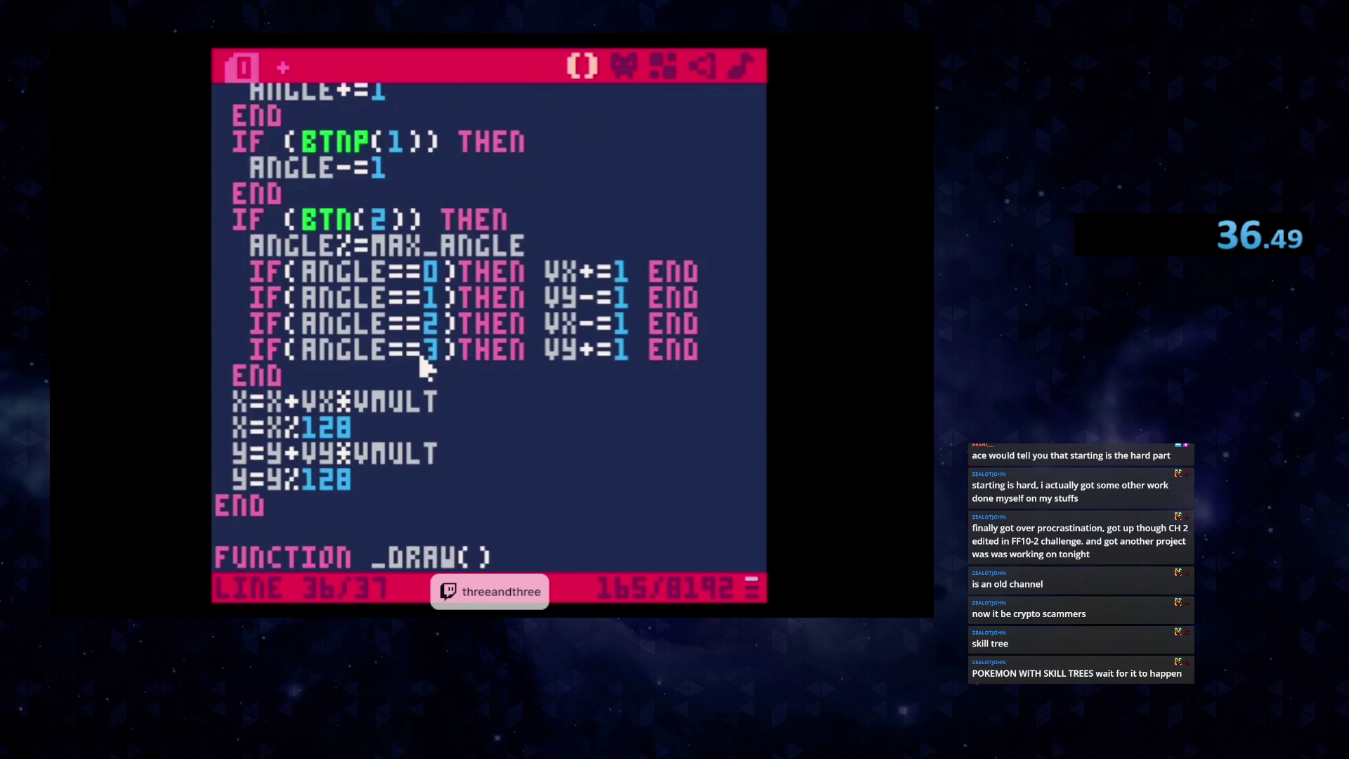
pyautogui.scroll(-4, 425, 376)
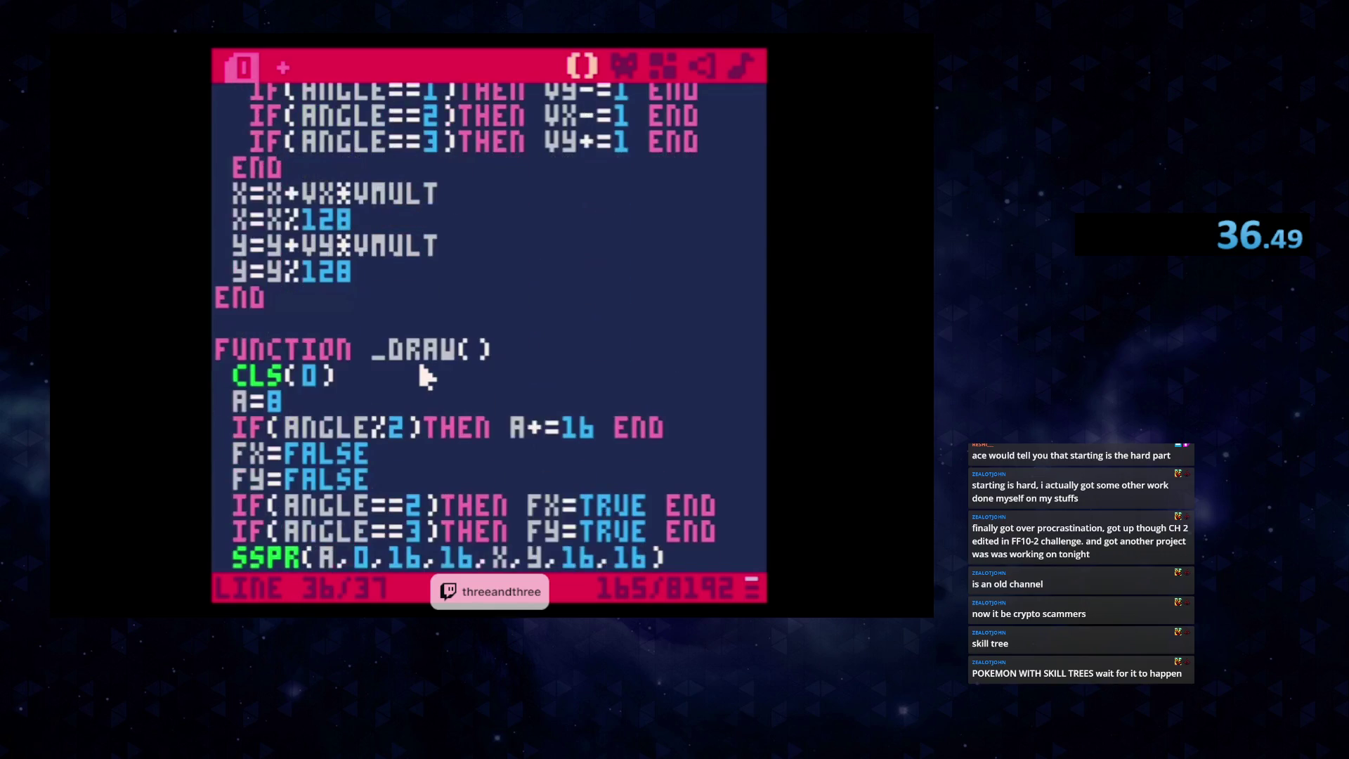
pyautogui.click(714, 461)
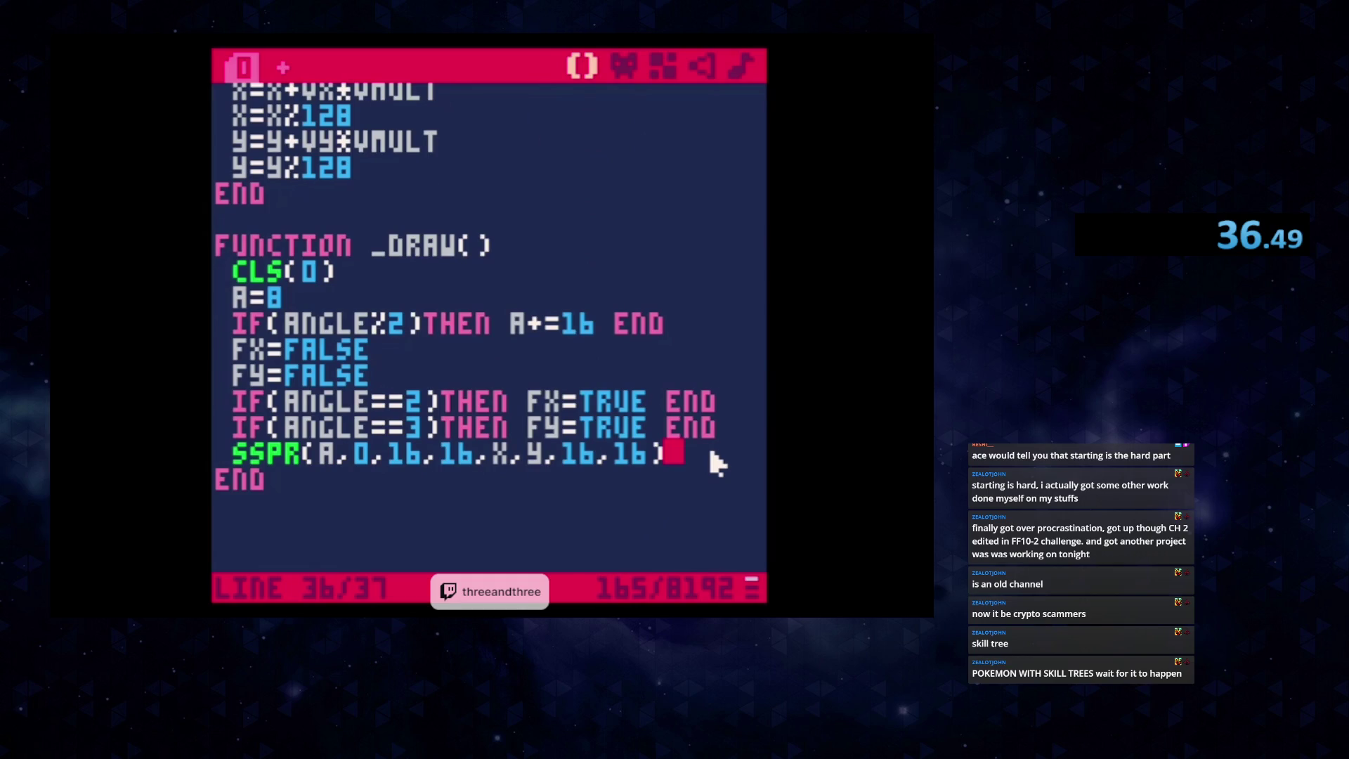
pyautogui.press('Return')
pyautogui.write('%')
pyautogui.press('BackSpace')
pyautogui.write('ANGLE')
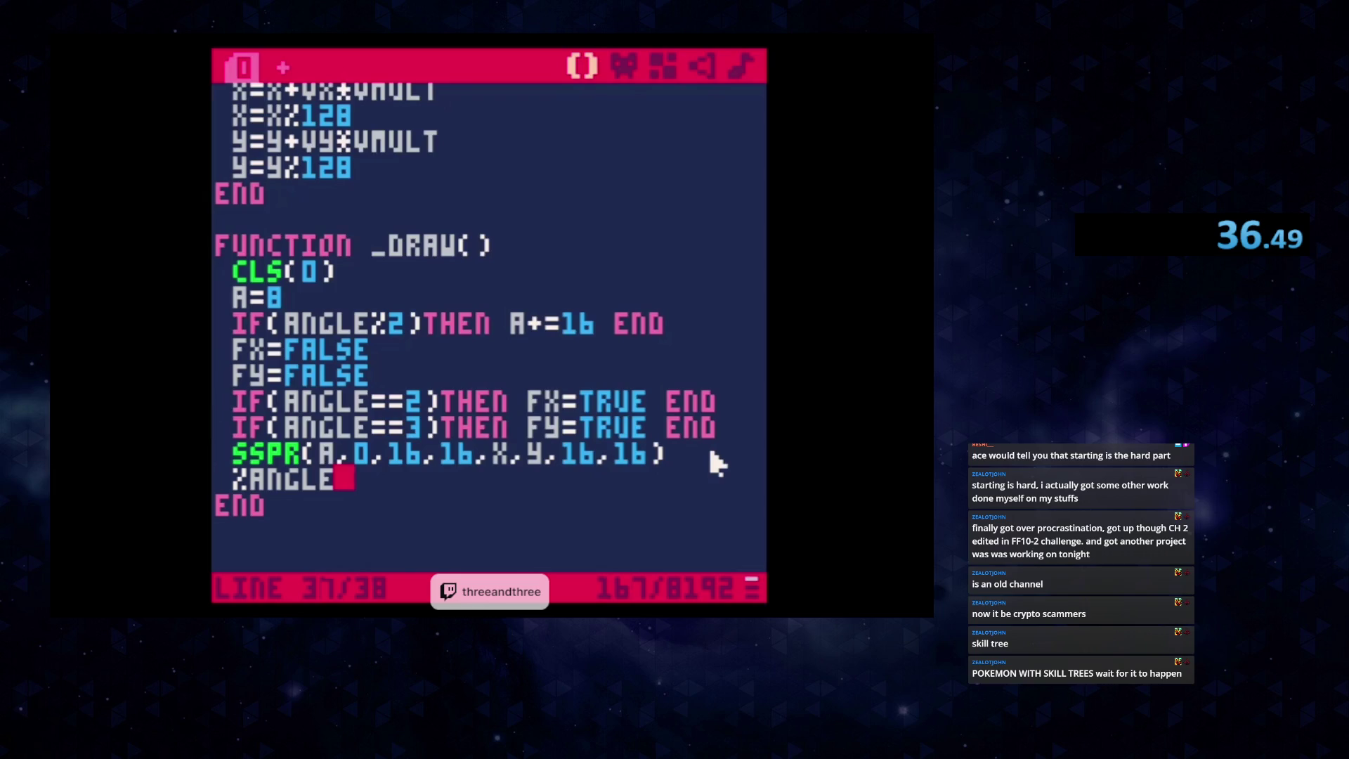
pyautogui.hotkey('ctrl', 'r')
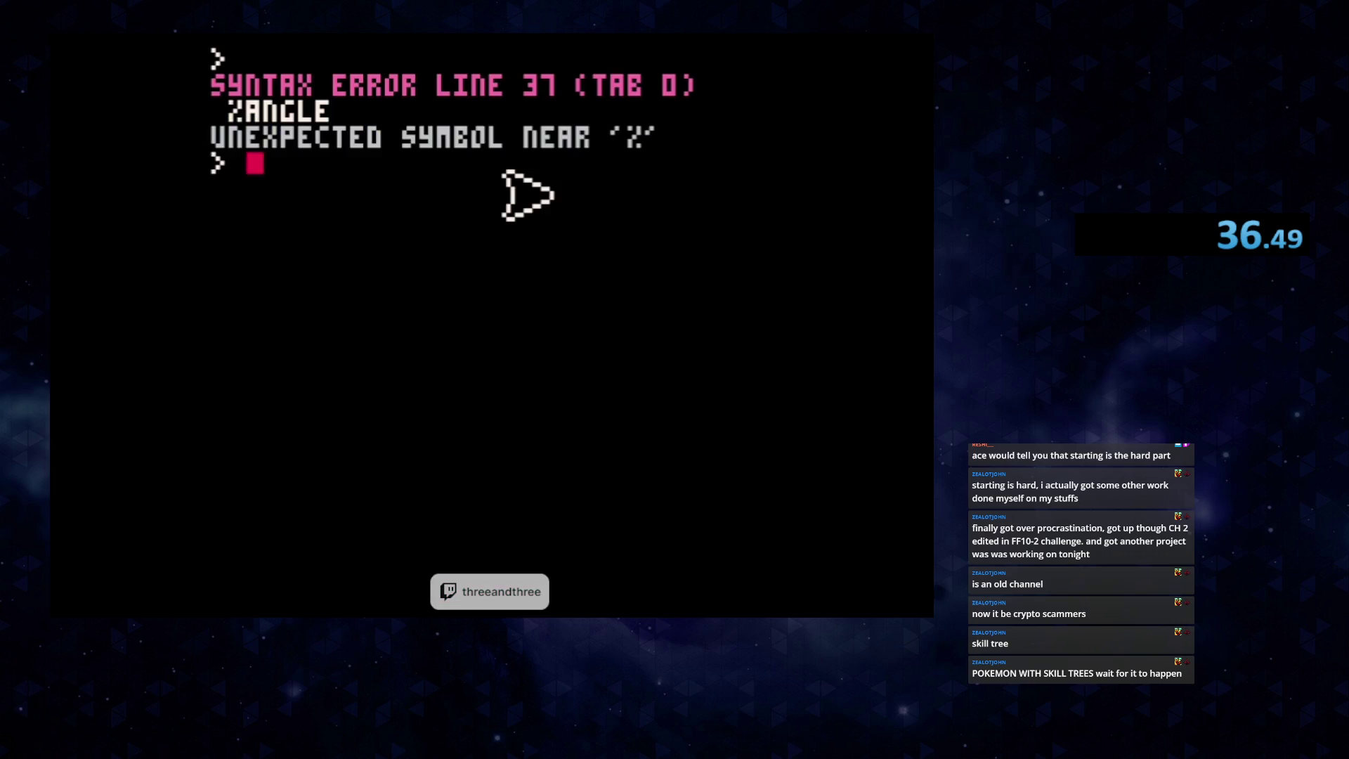
pyautogui.press('Escape')
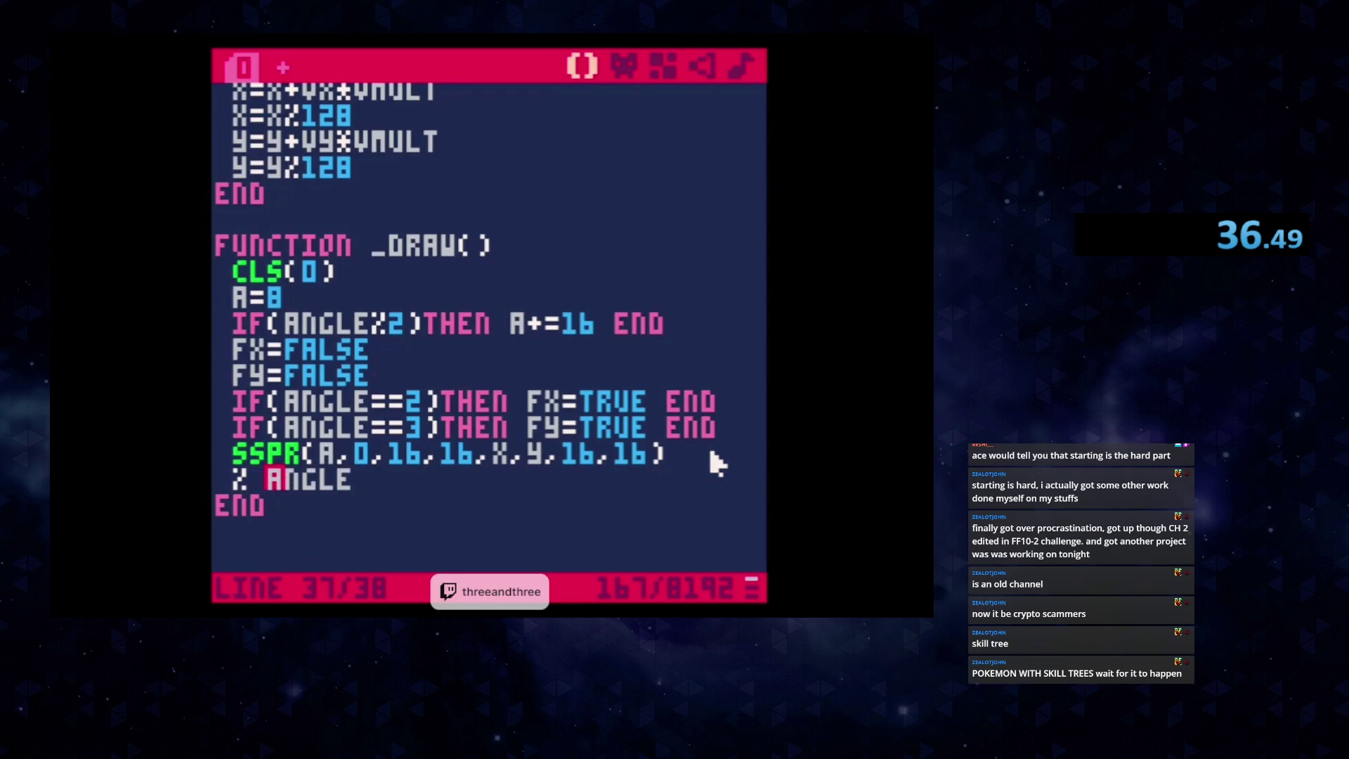
pyautogui.hotkey('ctrl', 'r')
pyautogui.press('Escape')
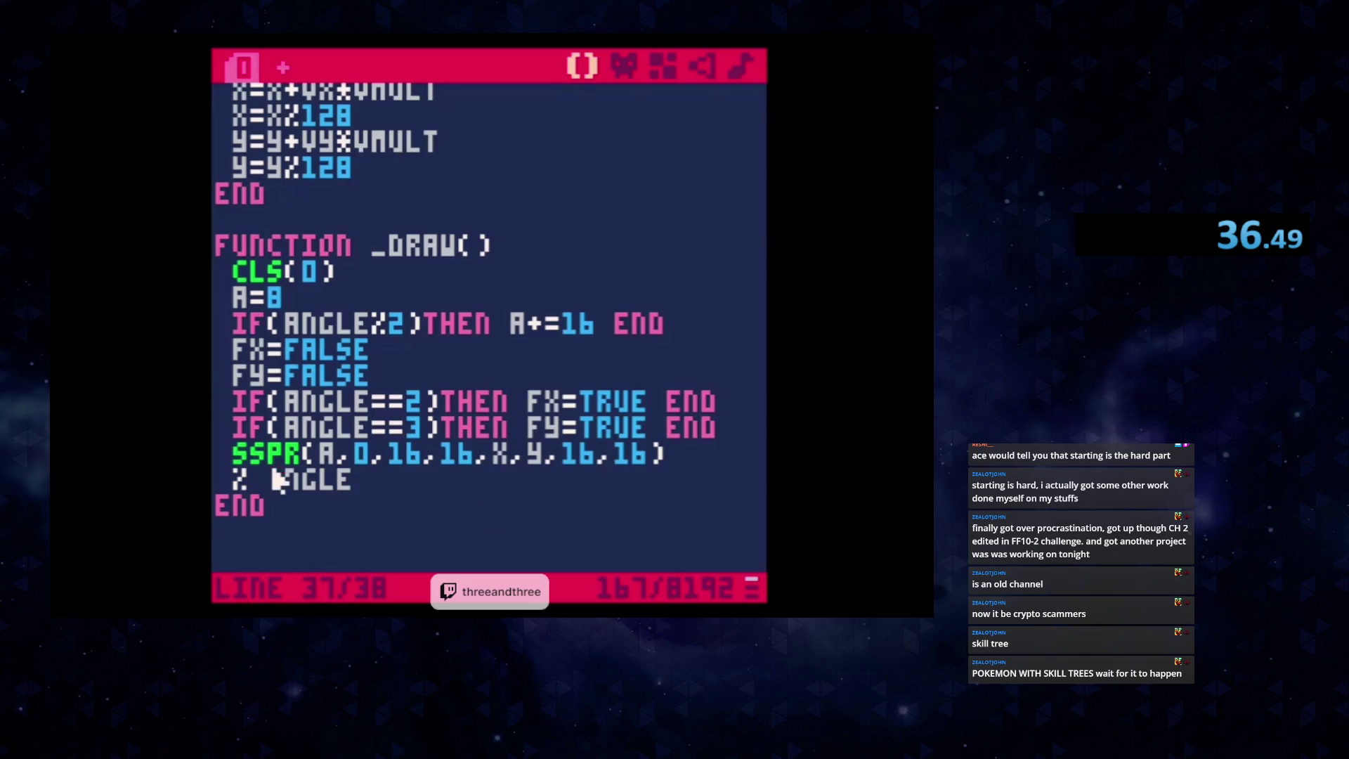
pyautogui.press('BackSpace')
pyautogui.press('BackSpace')
pyautogui.write('?')
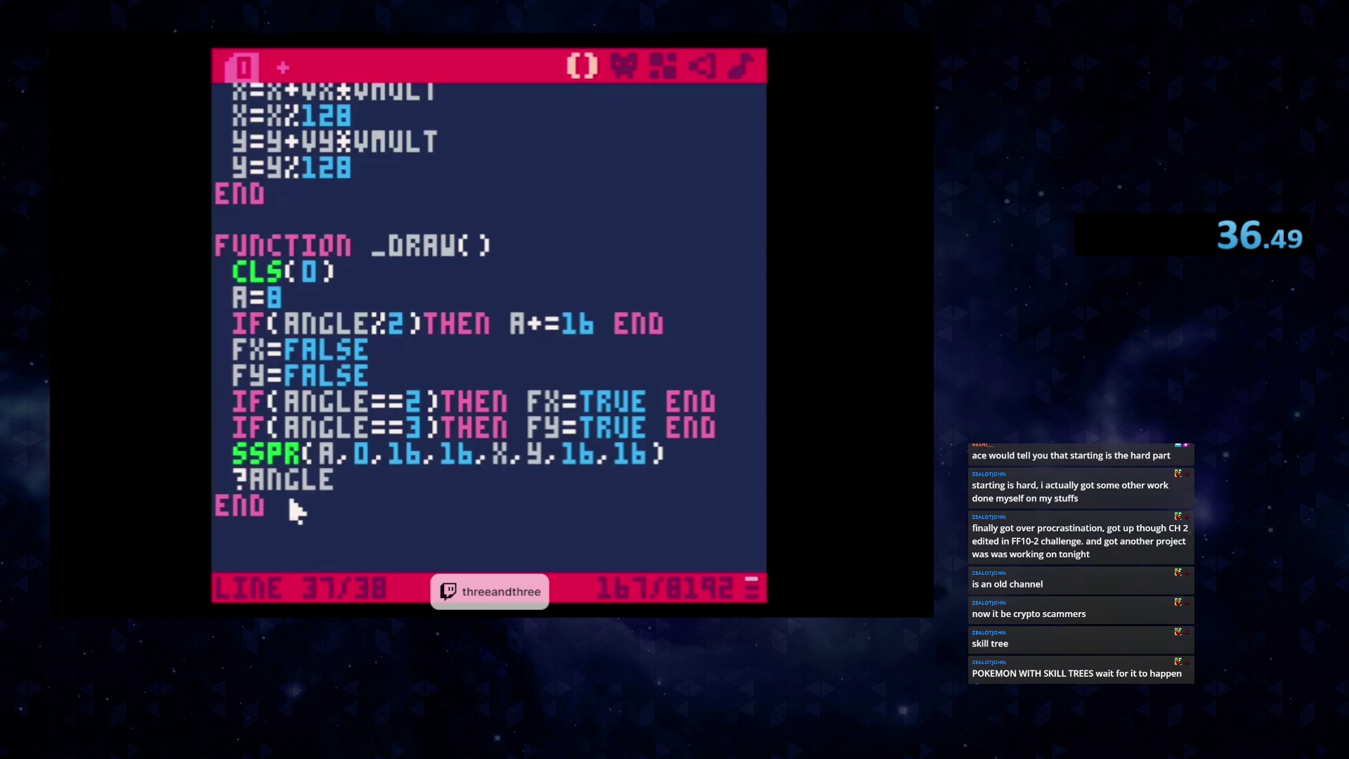
pyautogui.hotkey('ctrl', 'r')
pyautogui.press('Left')
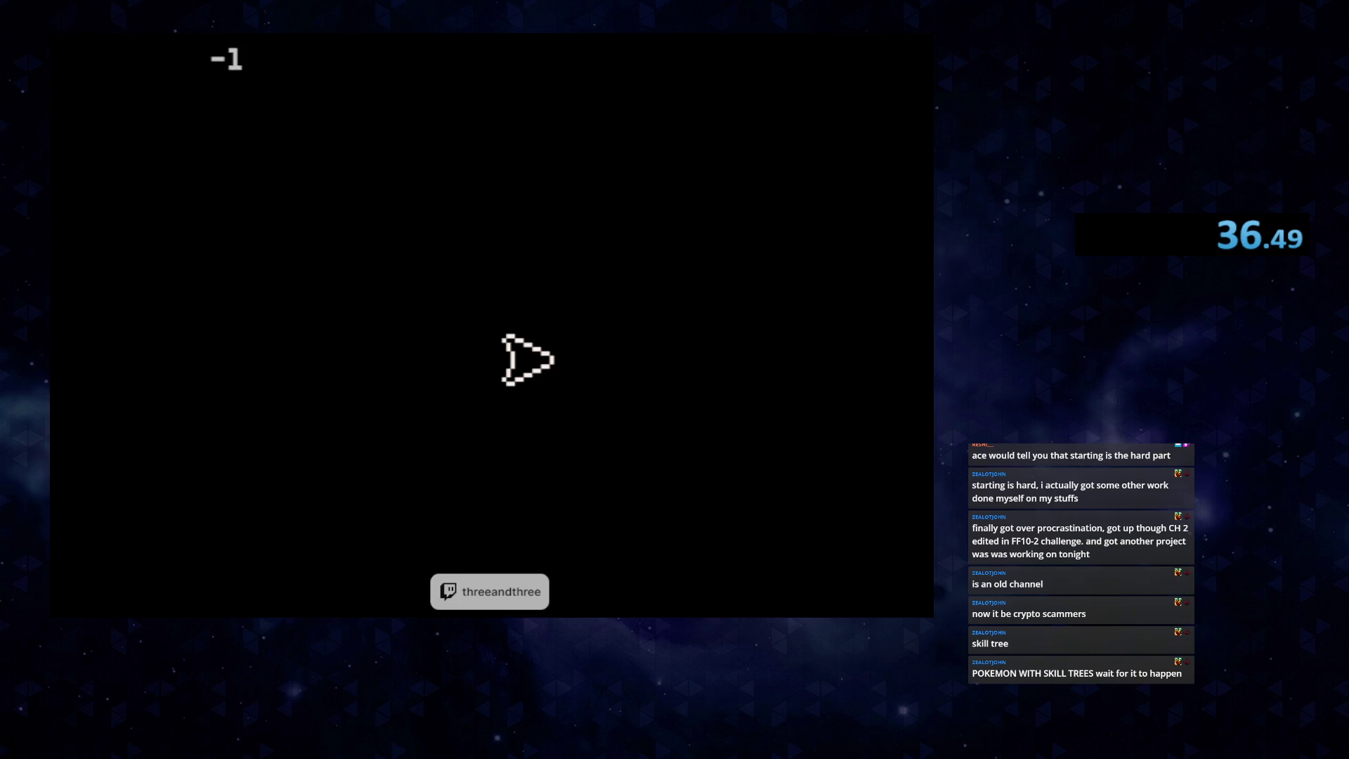
pyautogui.press('Left')
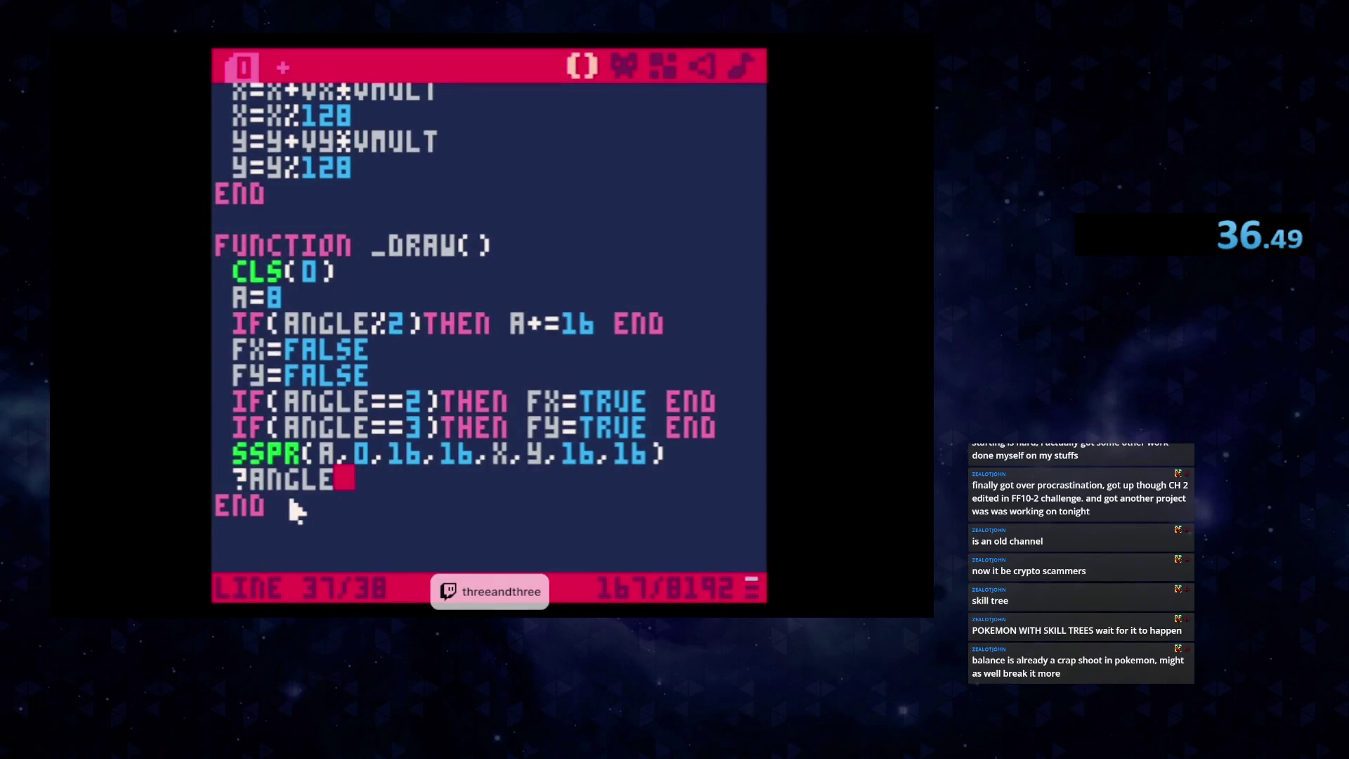
pyautogui.press('Return')
pyautogui.write('?ANGLE')
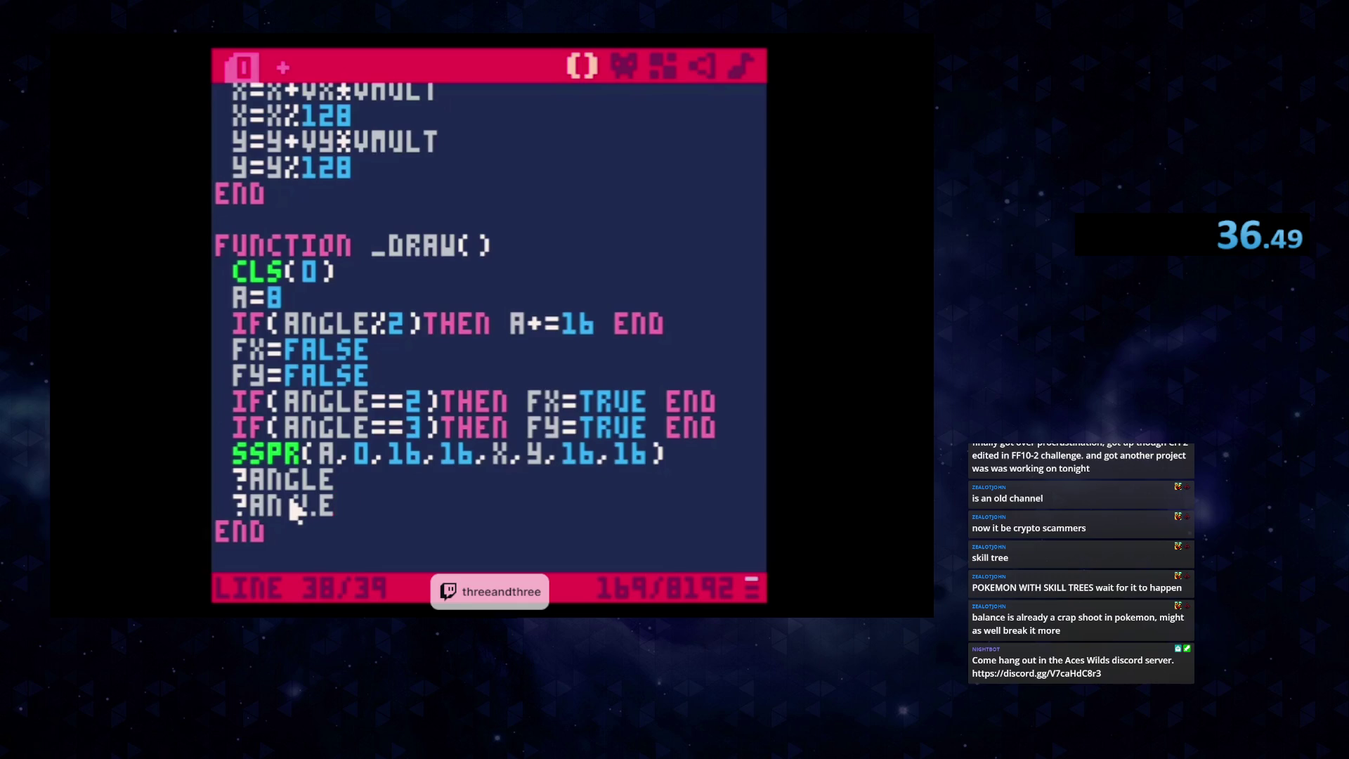
pyautogui.write('%2')
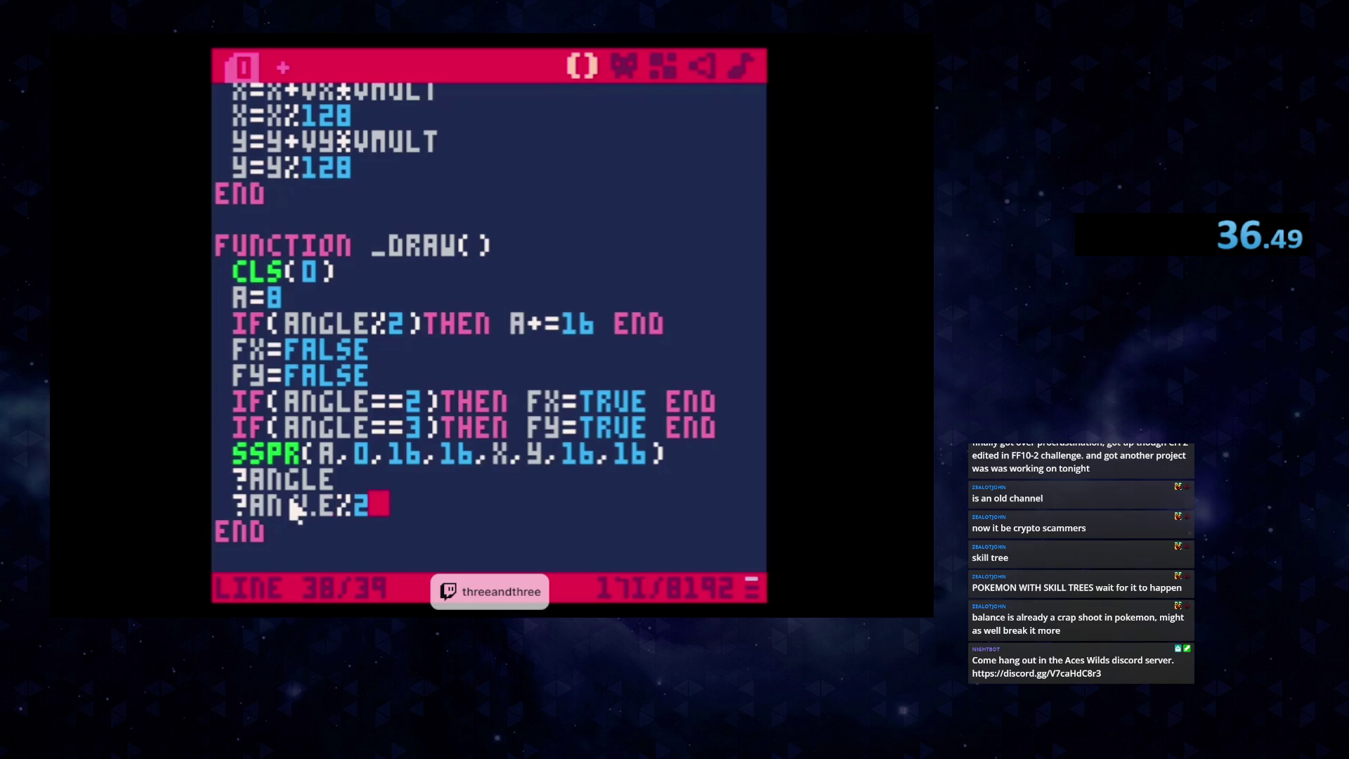
pyautogui.hotkey('ctrl', 'r')
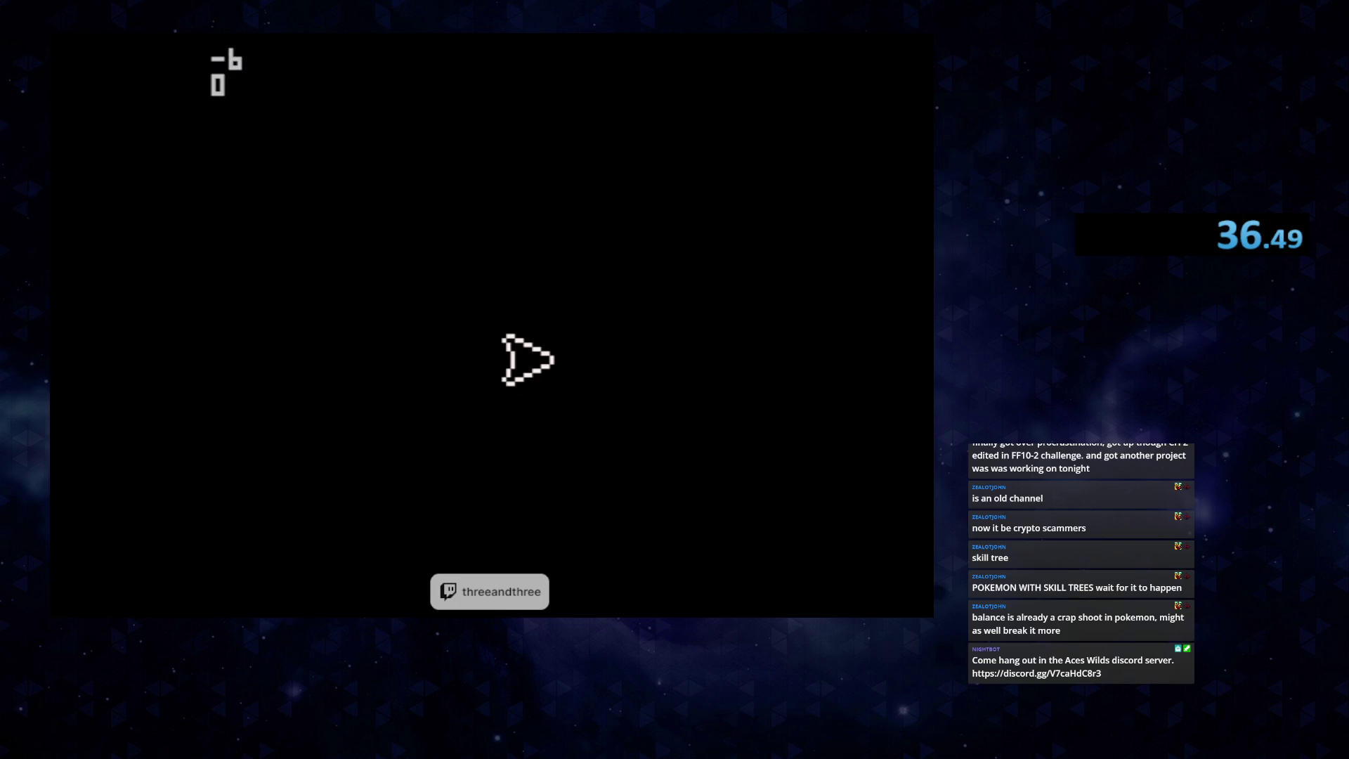
pyautogui.press('Escape')
pyautogui.press('Escape')
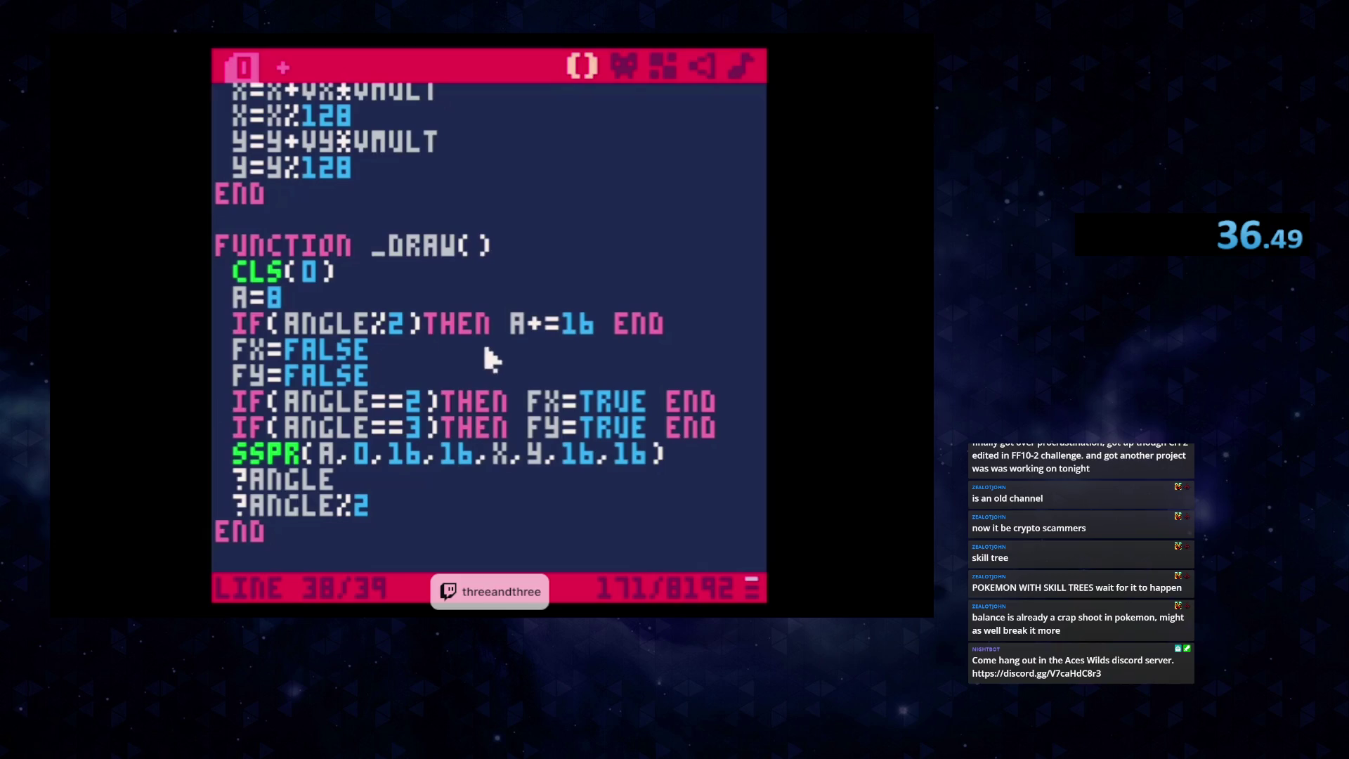
pyautogui.click(564, 331)
pyautogui.press('BackSpace')
pyautogui.press('BackSpace')
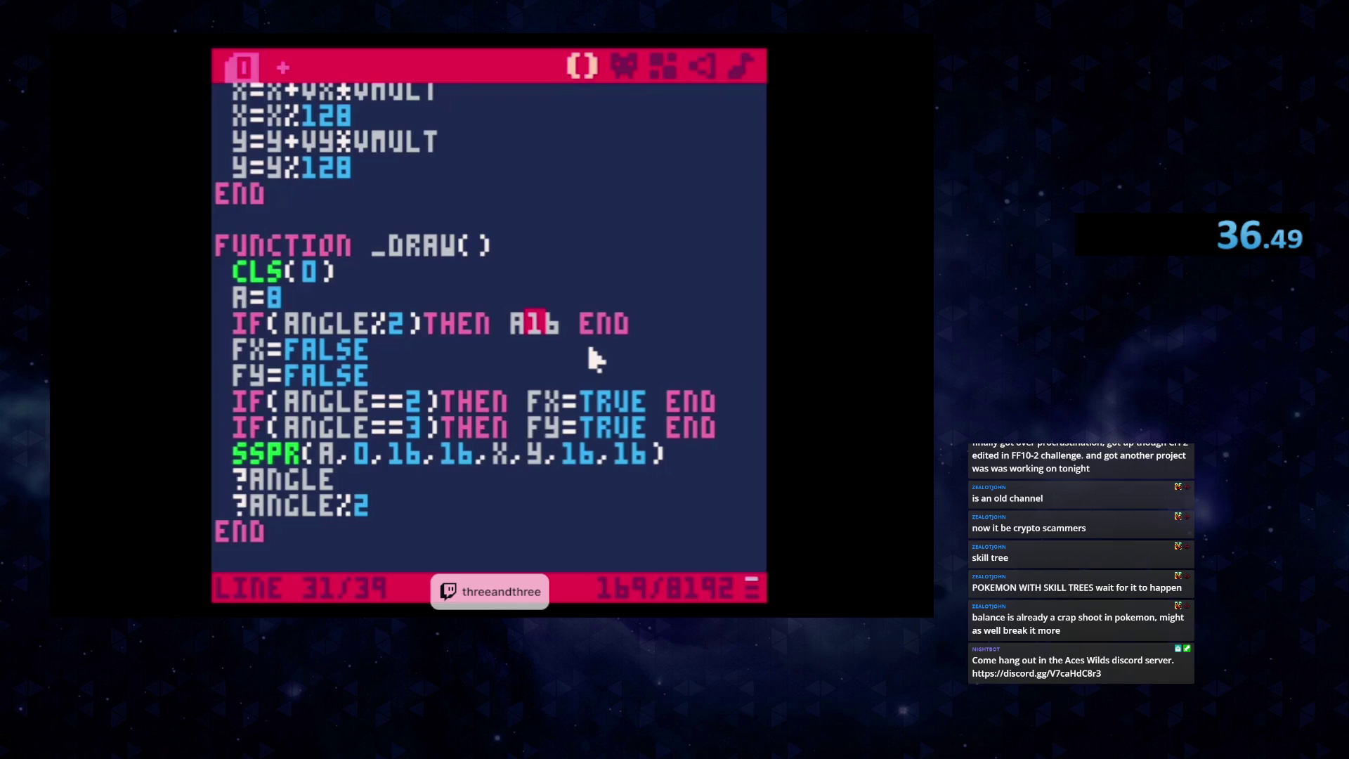
pyautogui.write('=')
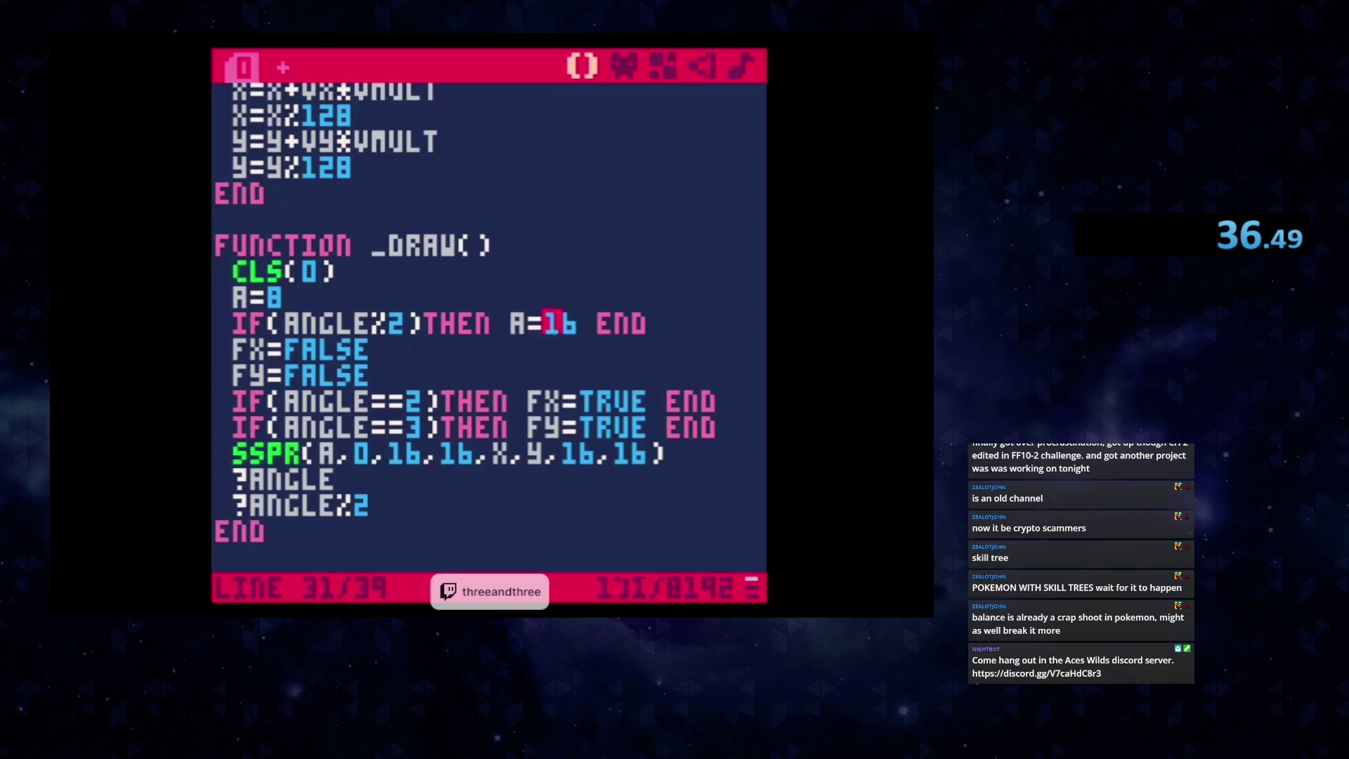
pyautogui.click(413, 322)
pyautogui.write('==0')
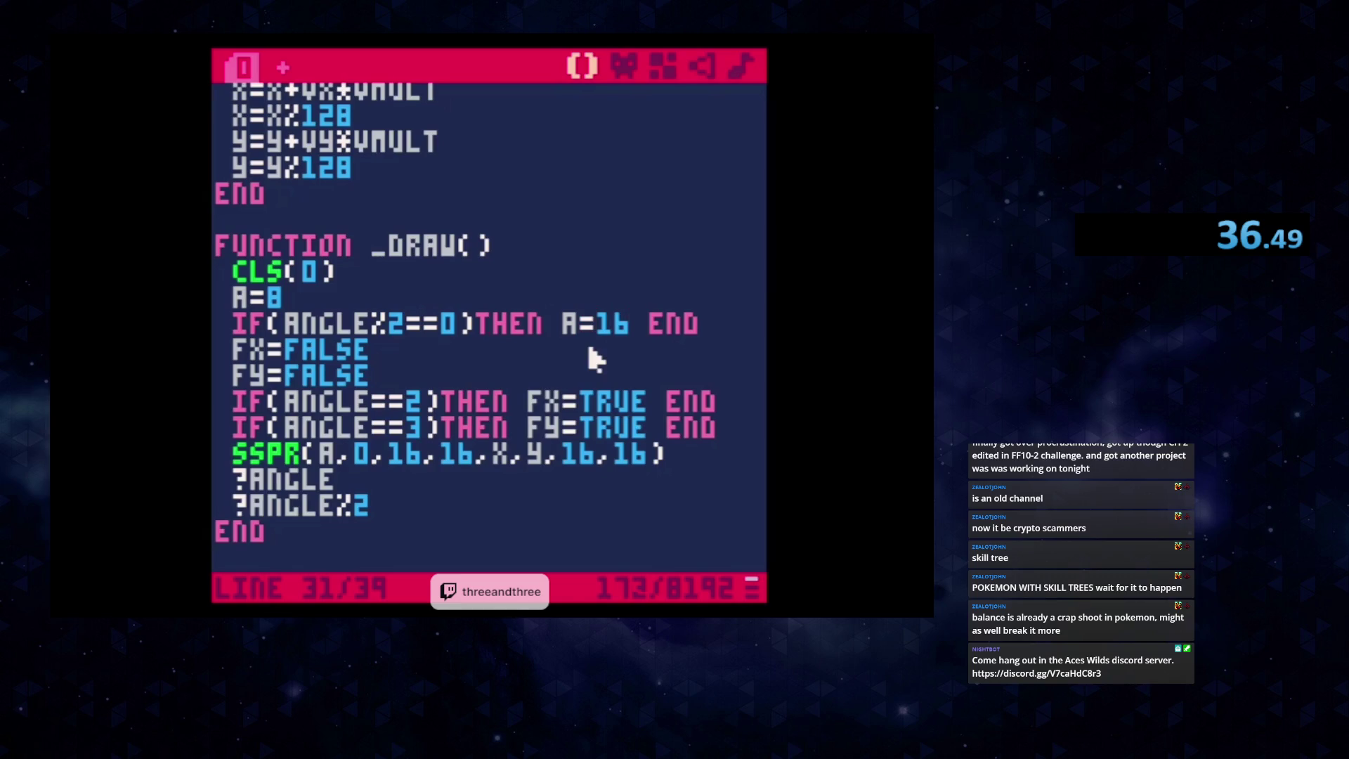
pyautogui.press('Left')
pyautogui.press('Left')
pyautogui.press('Left')
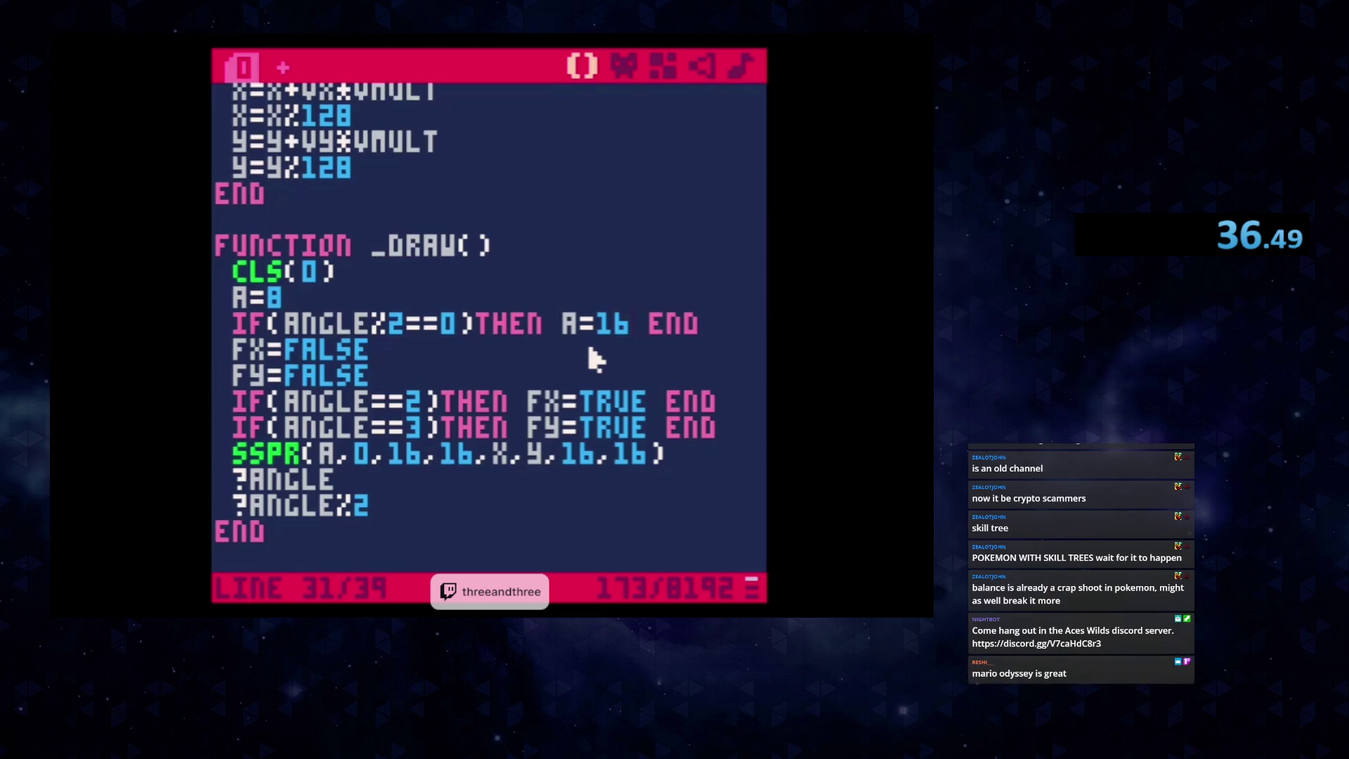
pyautogui.press('Left')
pyautogui.press('Return')
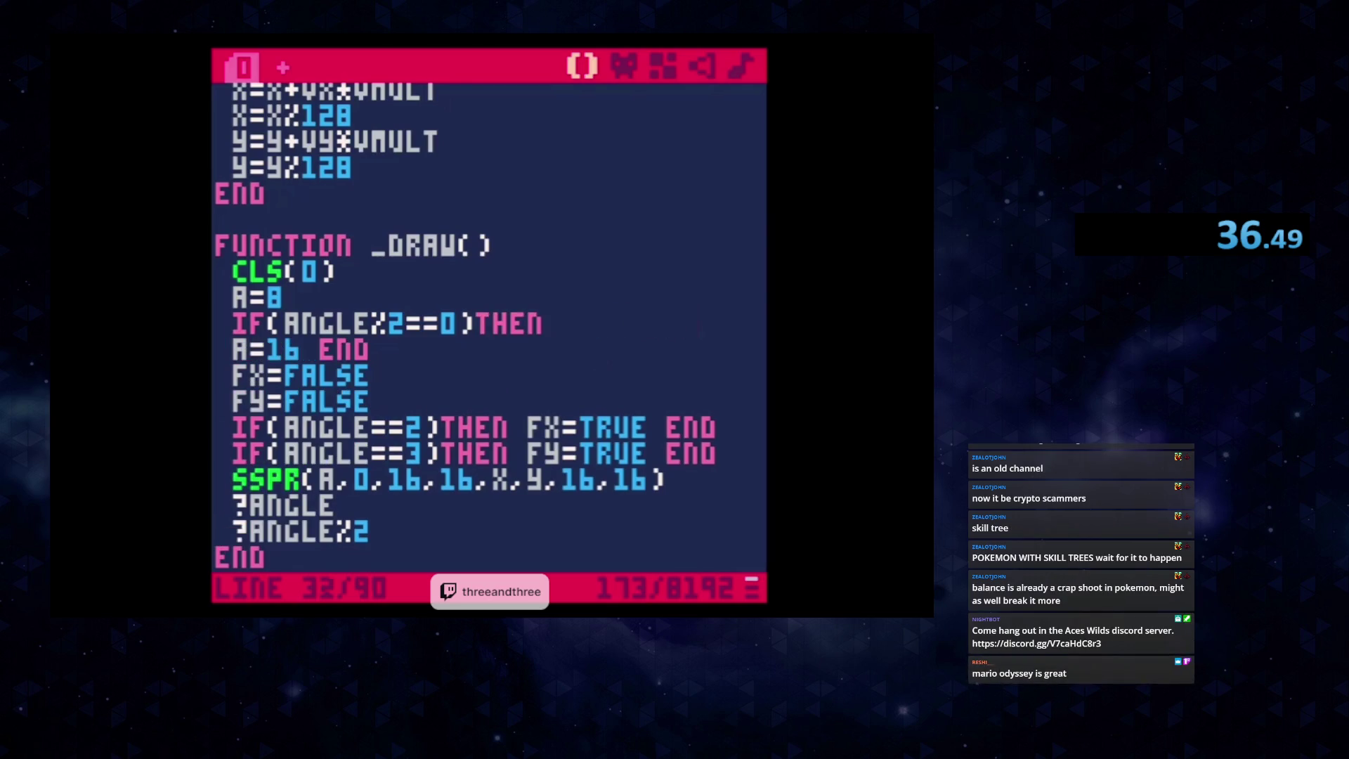
pyautogui.press('BackSpace')
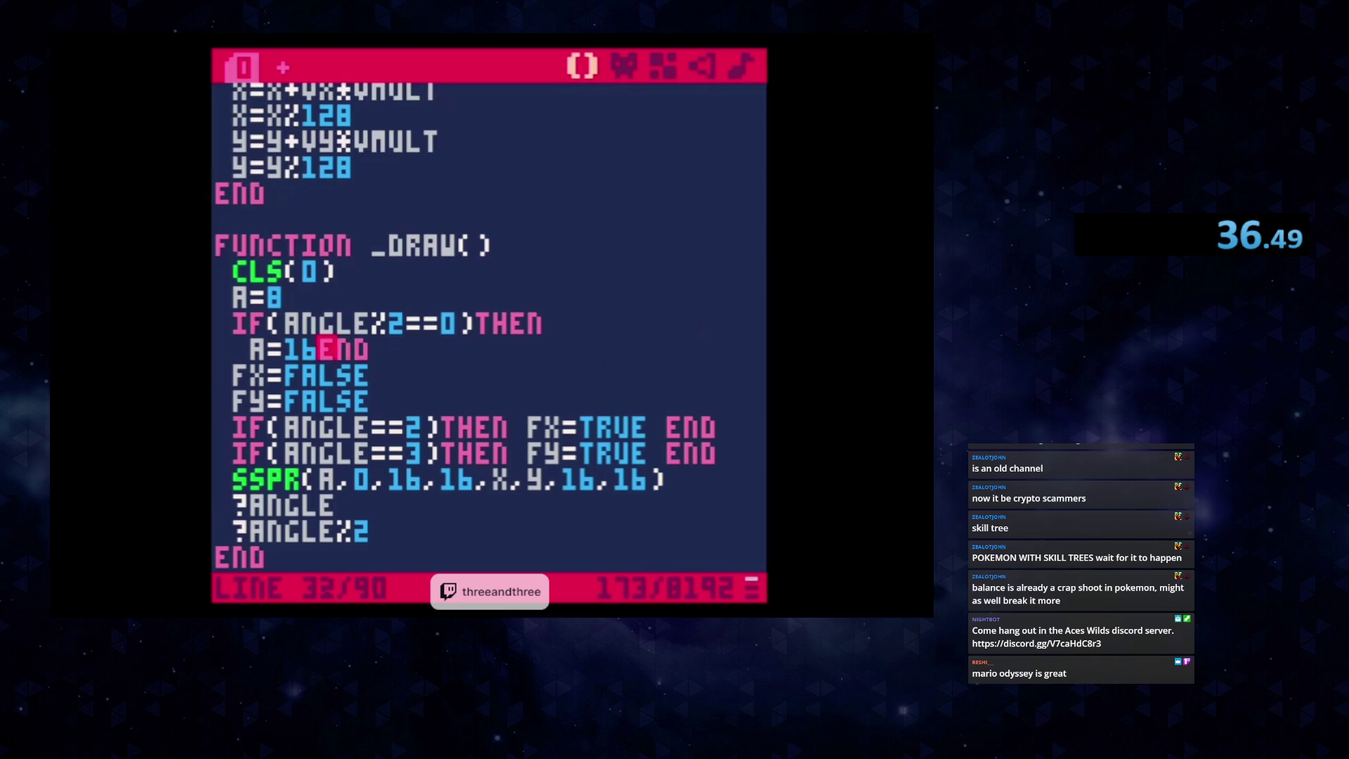
pyautogui.press('Return')
pyautogui.press('BackSpace')
pyautogui.press('Left')
pyautogui.press('Left')
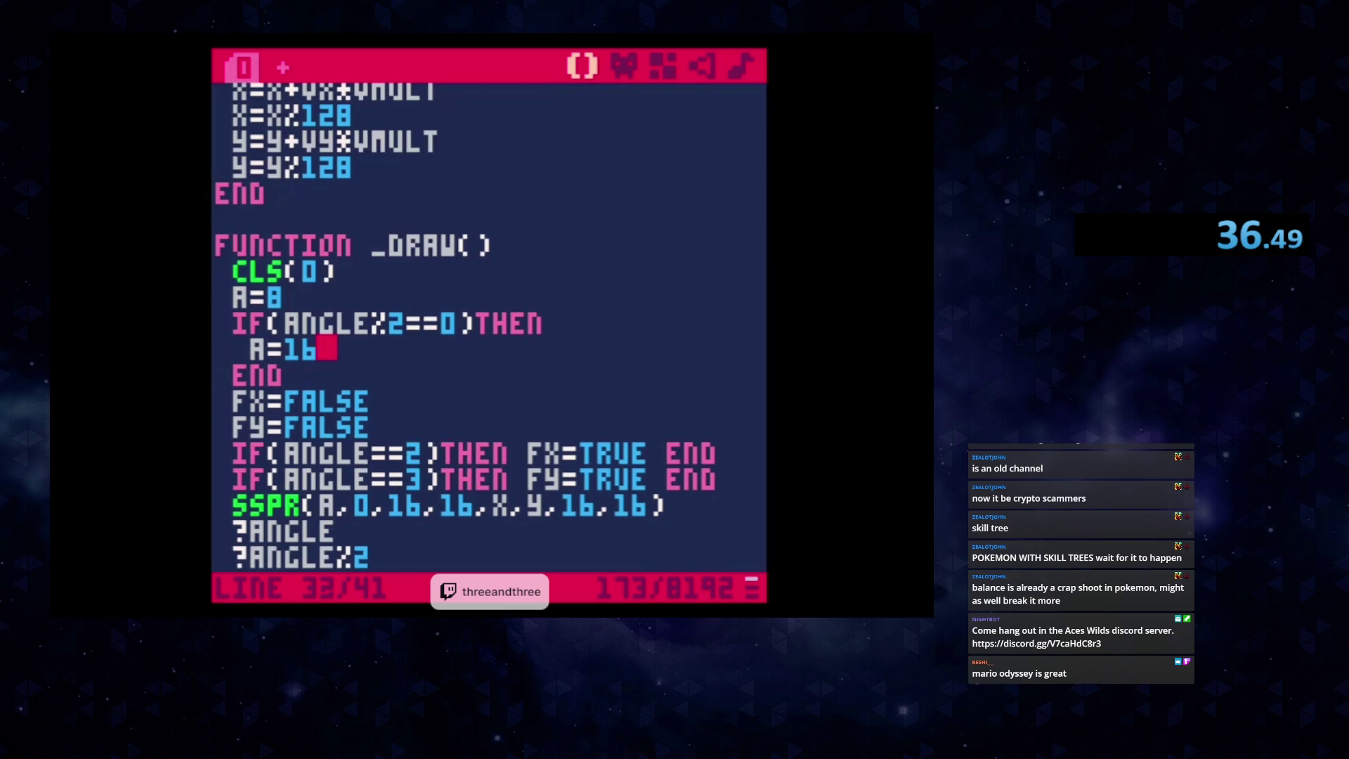
pyautogui.press('Return')
pyautogui.press('BackSpace')
pyautogui.write('ELSE')
pyautogui.press('Return')
pyautogui.write('A')
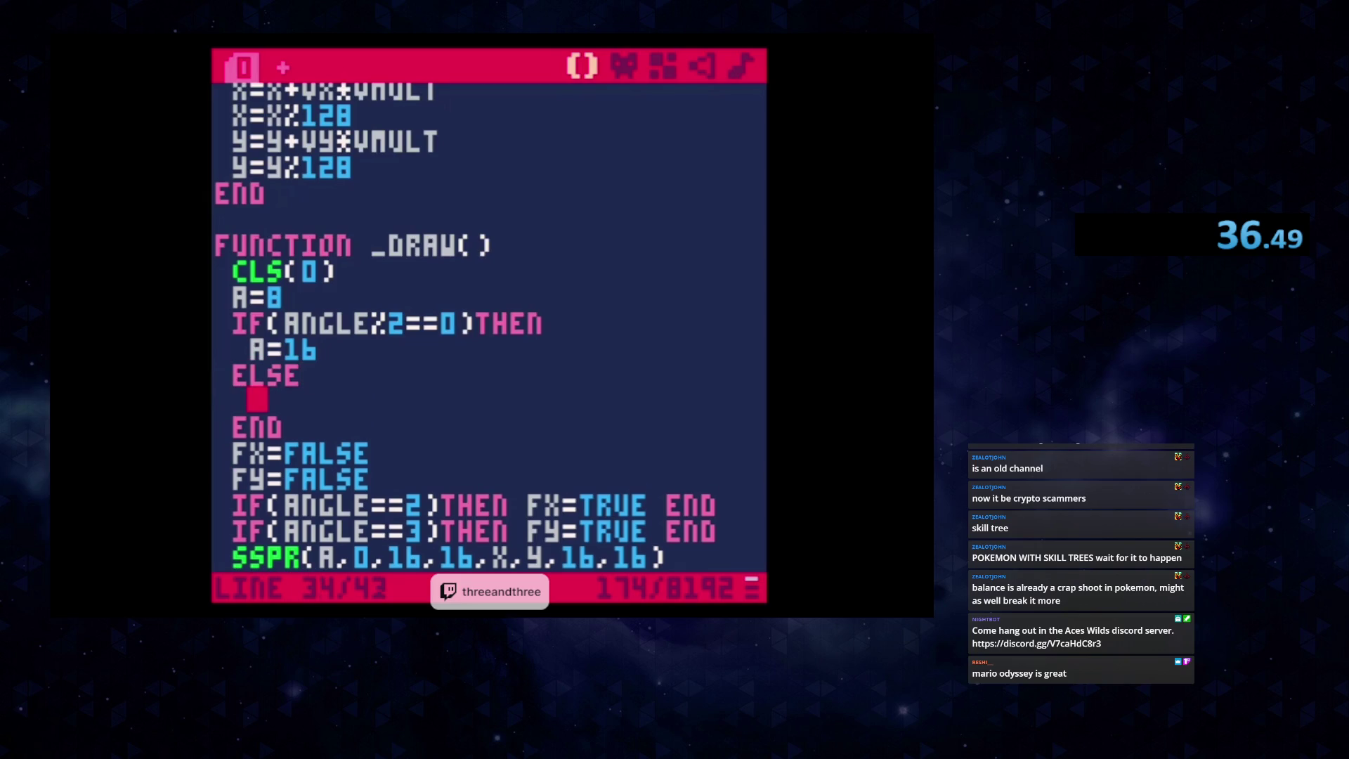
pyautogui.write('=8')
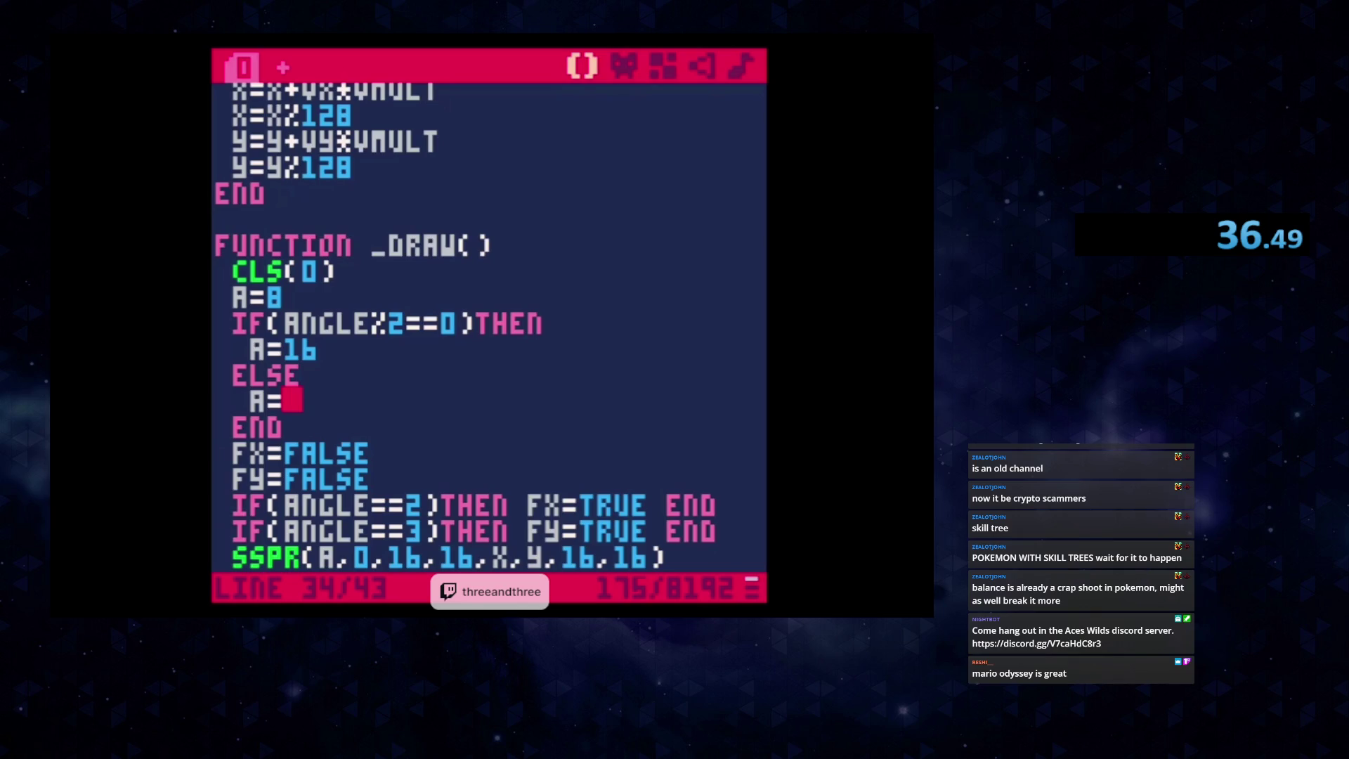
pyautogui.press('Up')
pyautogui.press('Up')
pyautogui.press('Right')
pyautogui.press('BackSpace')
pyautogui.press('BackSpace')
pyautogui.write('24')
pyautogui.press('Up')
pyautogui.press('Up')
pyautogui.press('BackSpace')
pyautogui.press('BackSpace')
pyautogui.press('BackSpace')
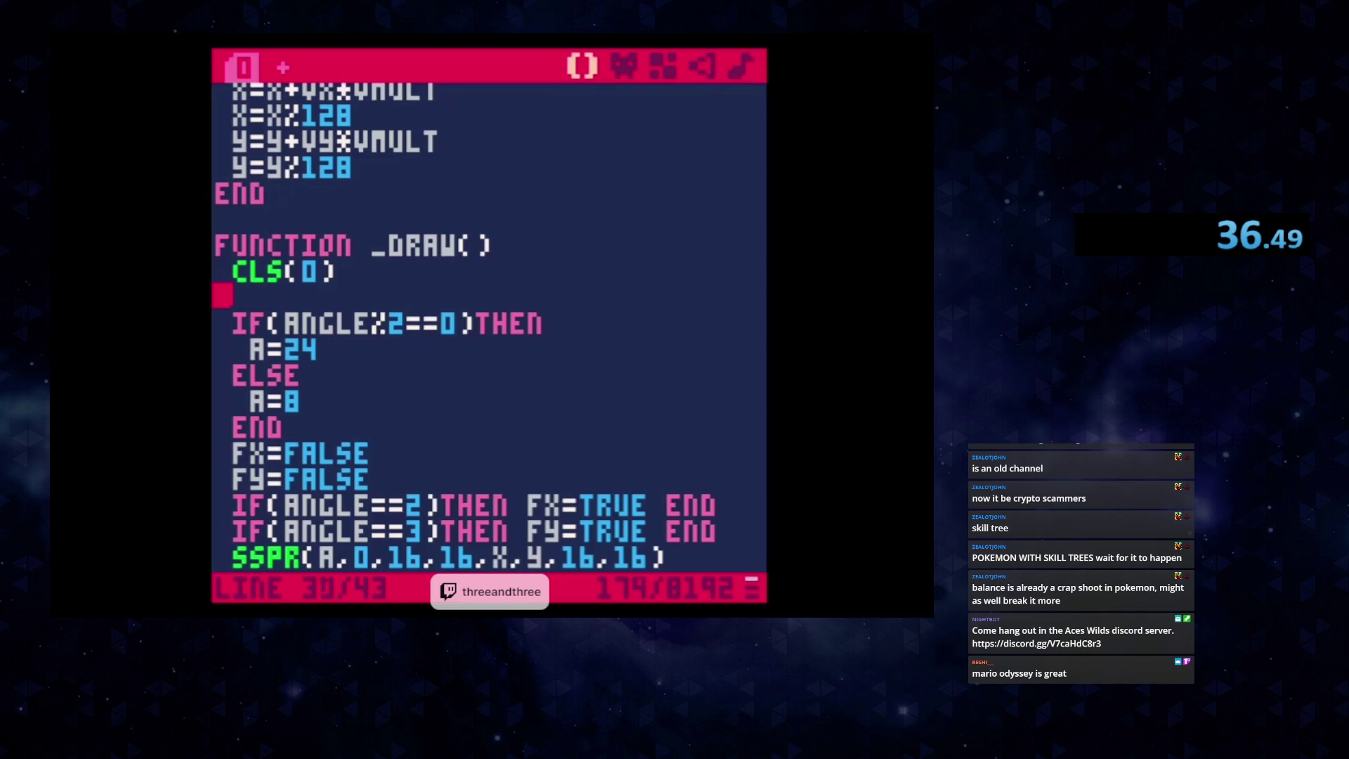
pyautogui.press('Down')
pyautogui.press('Down')
pyautogui.press('Down')
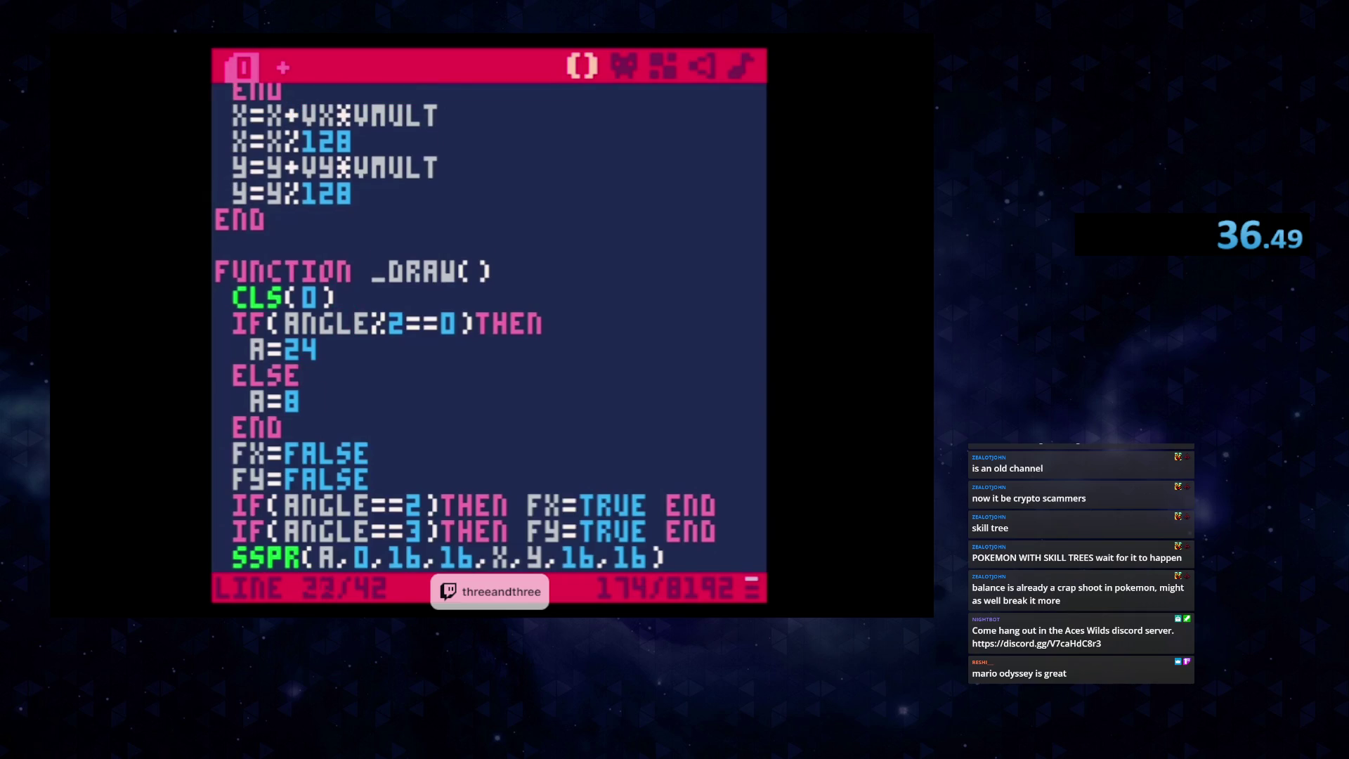
pyautogui.hotkey('ctrl', 'r')
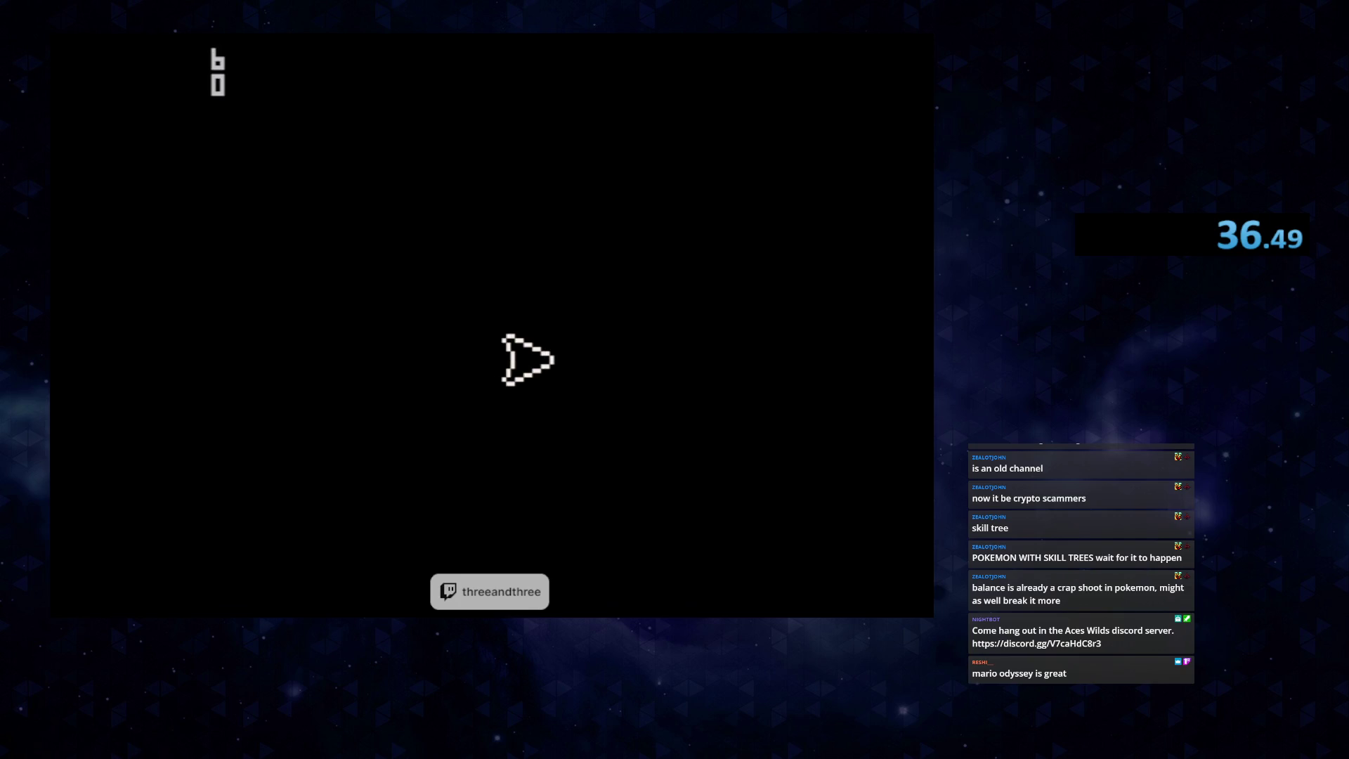
pyautogui.press('Escape')
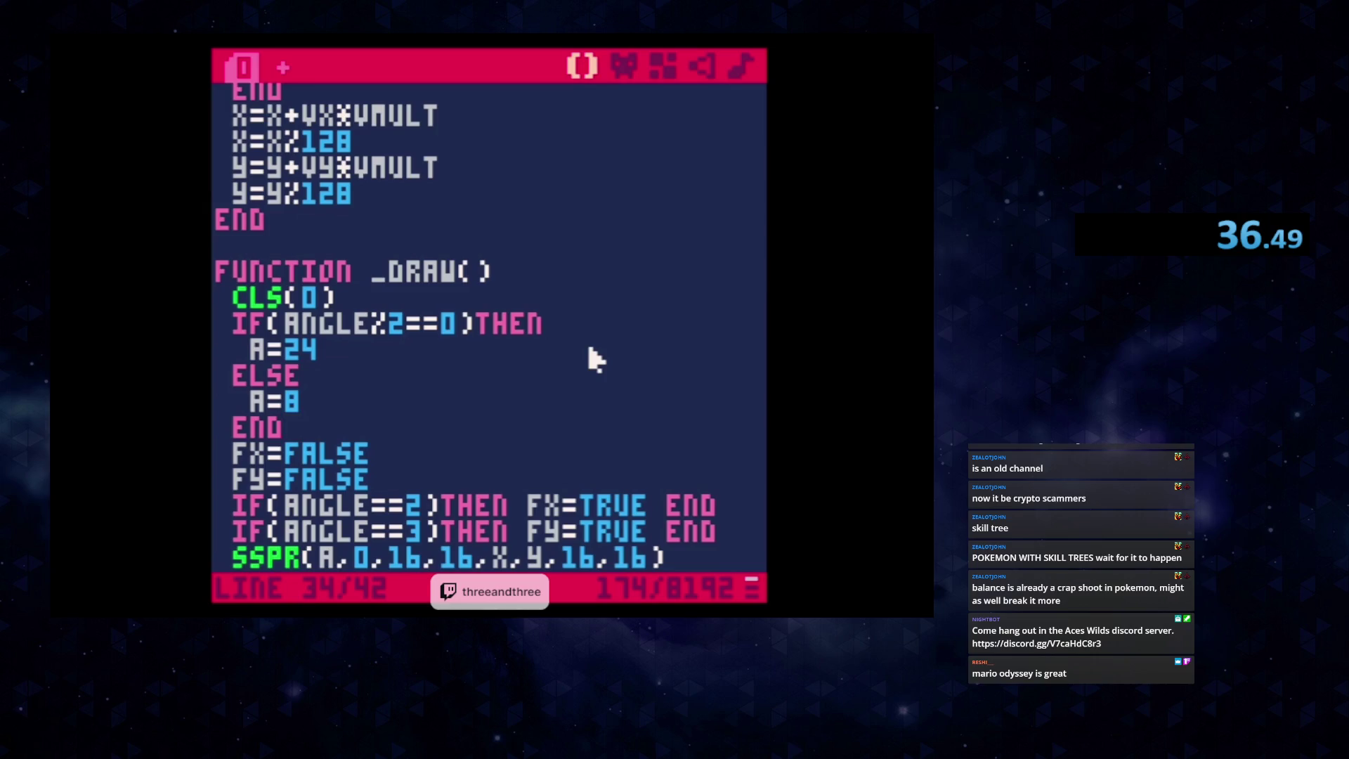
pyautogui.scroll(-4, 596, 360)
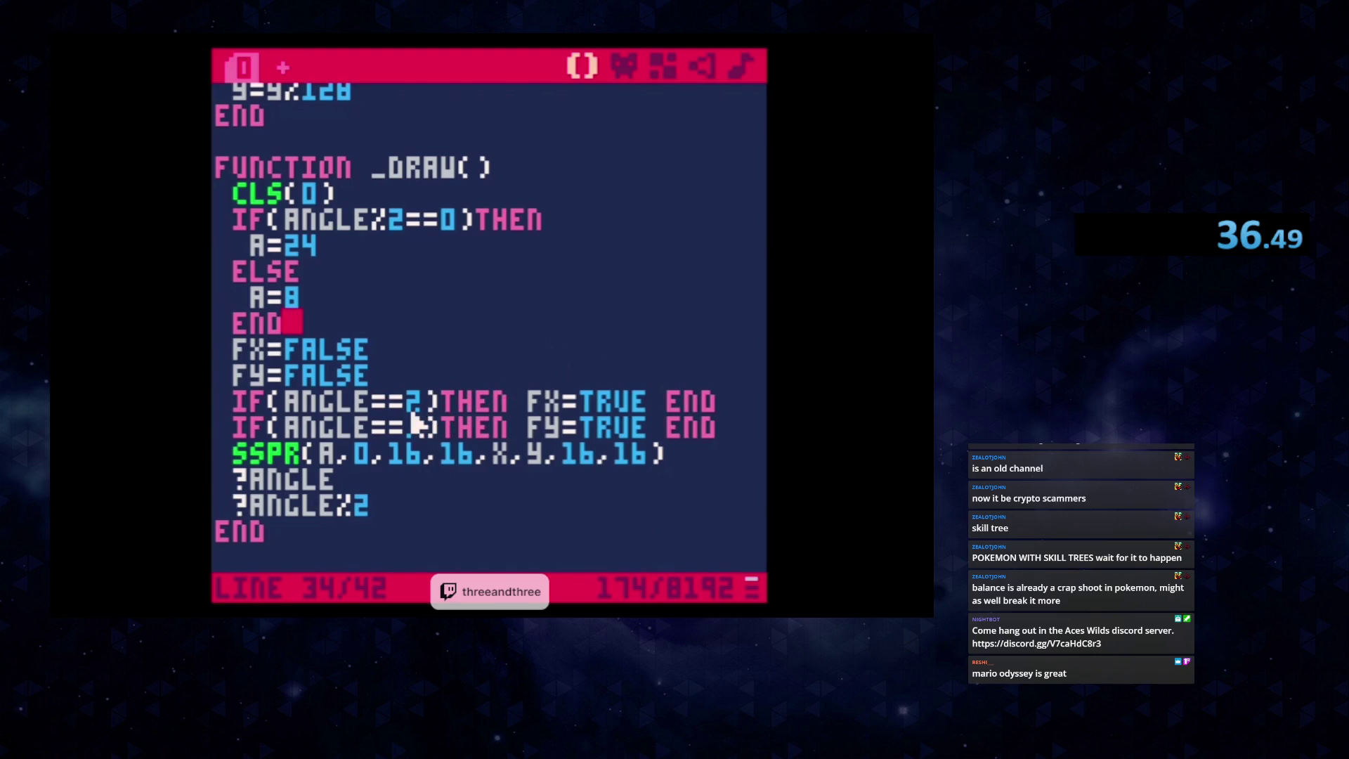
pyautogui.click(373, 411)
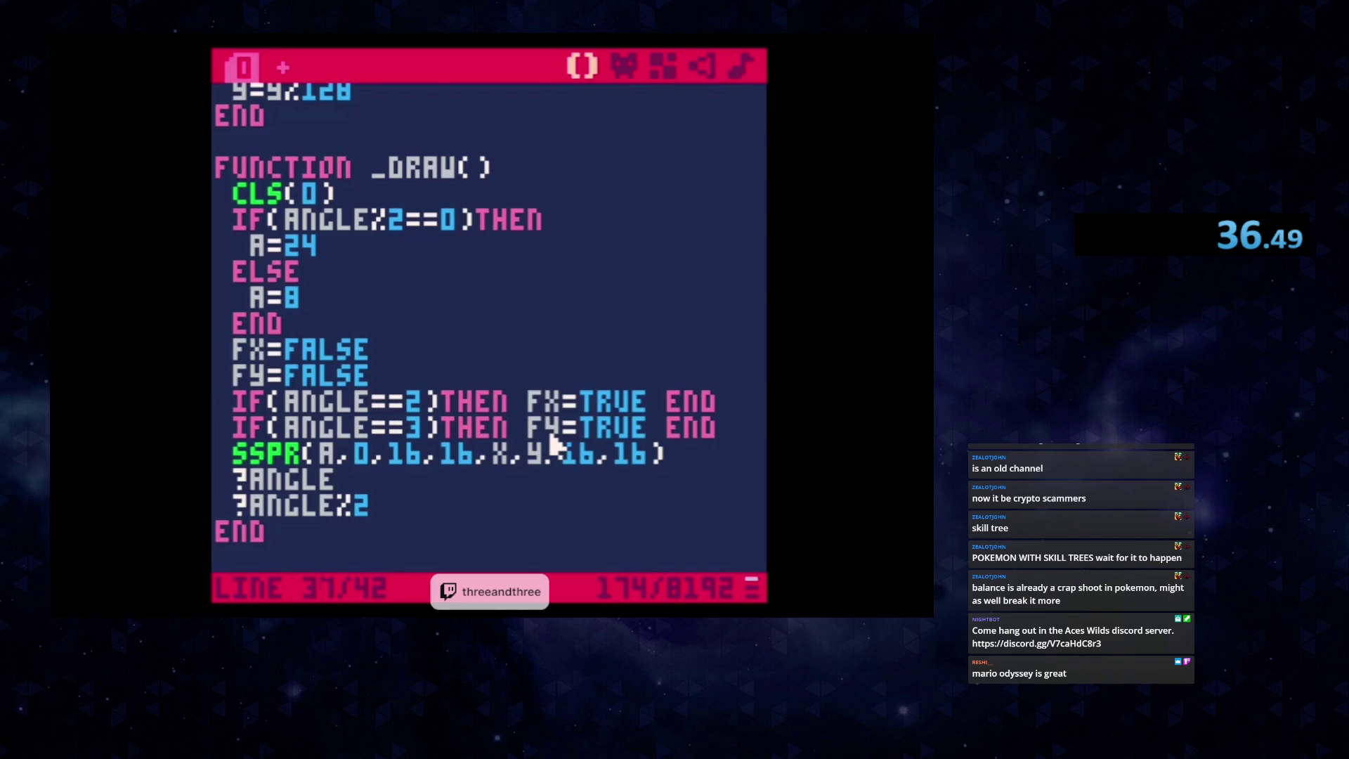
pyautogui.scroll(7, 555, 444)
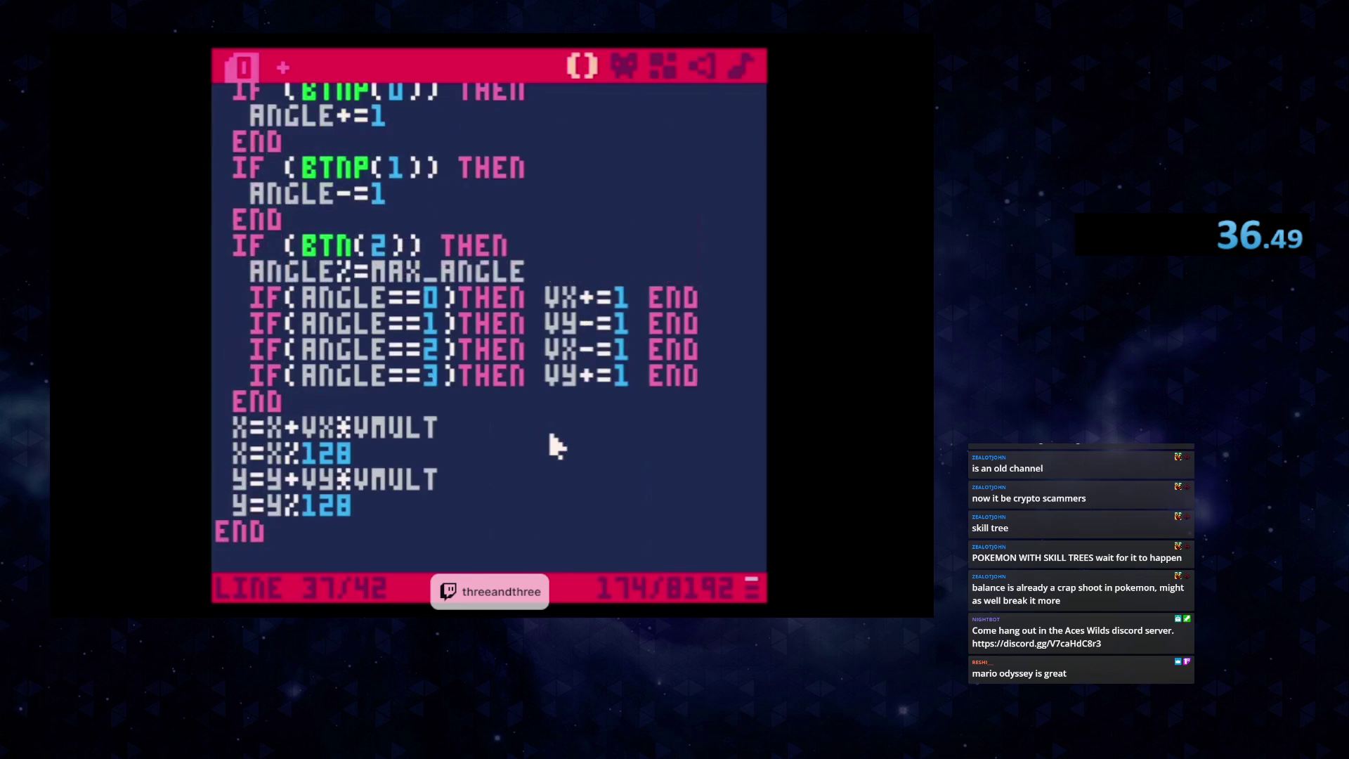
pyautogui.scroll(4, 555, 444)
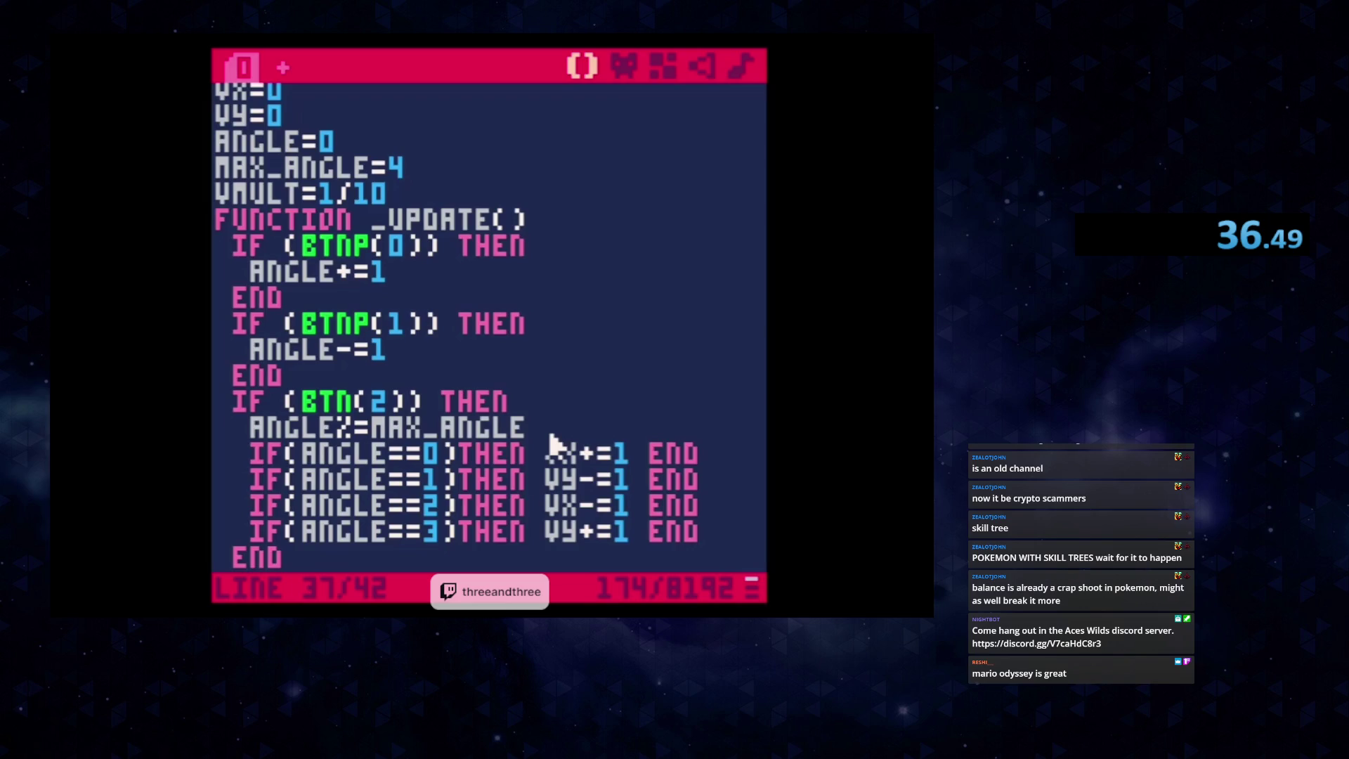
pyautogui.scroll(-2, 551, 443)
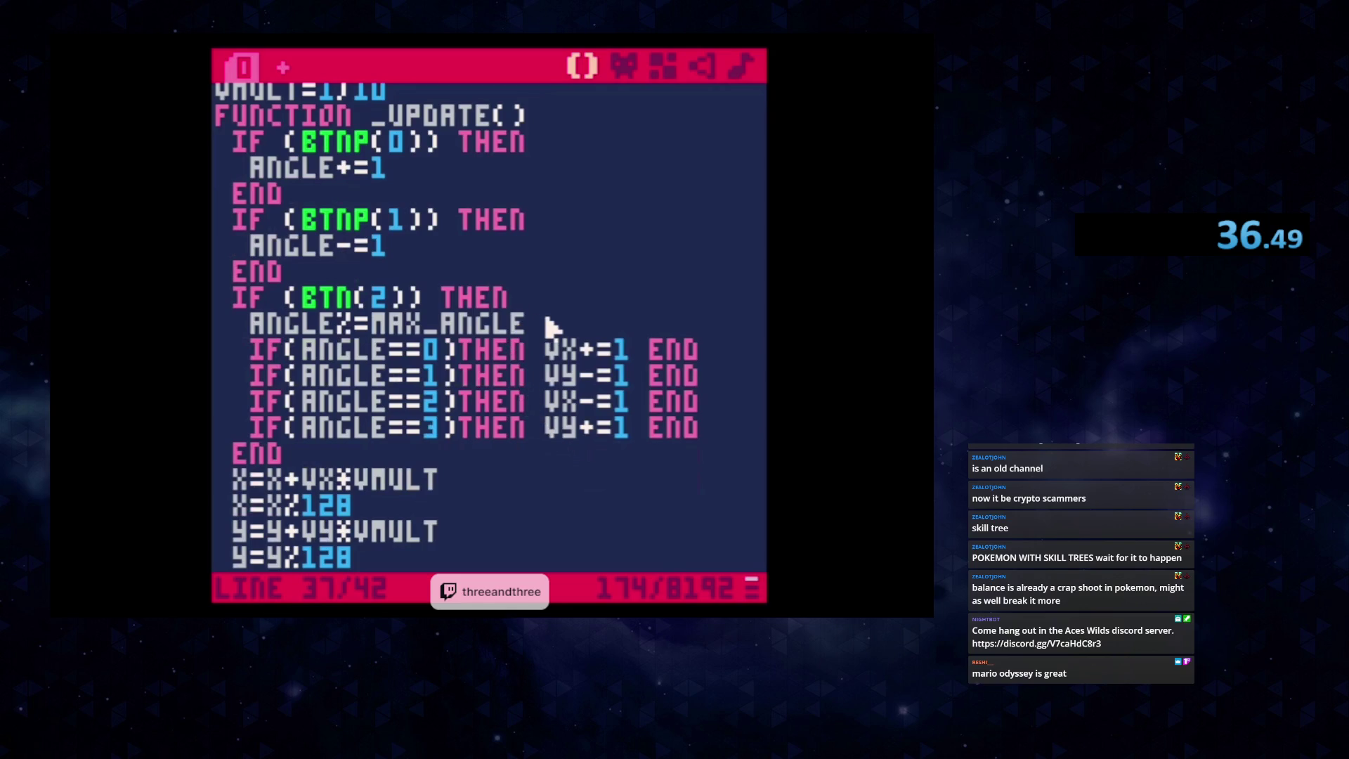
pyautogui.scroll(-6, 551, 327)
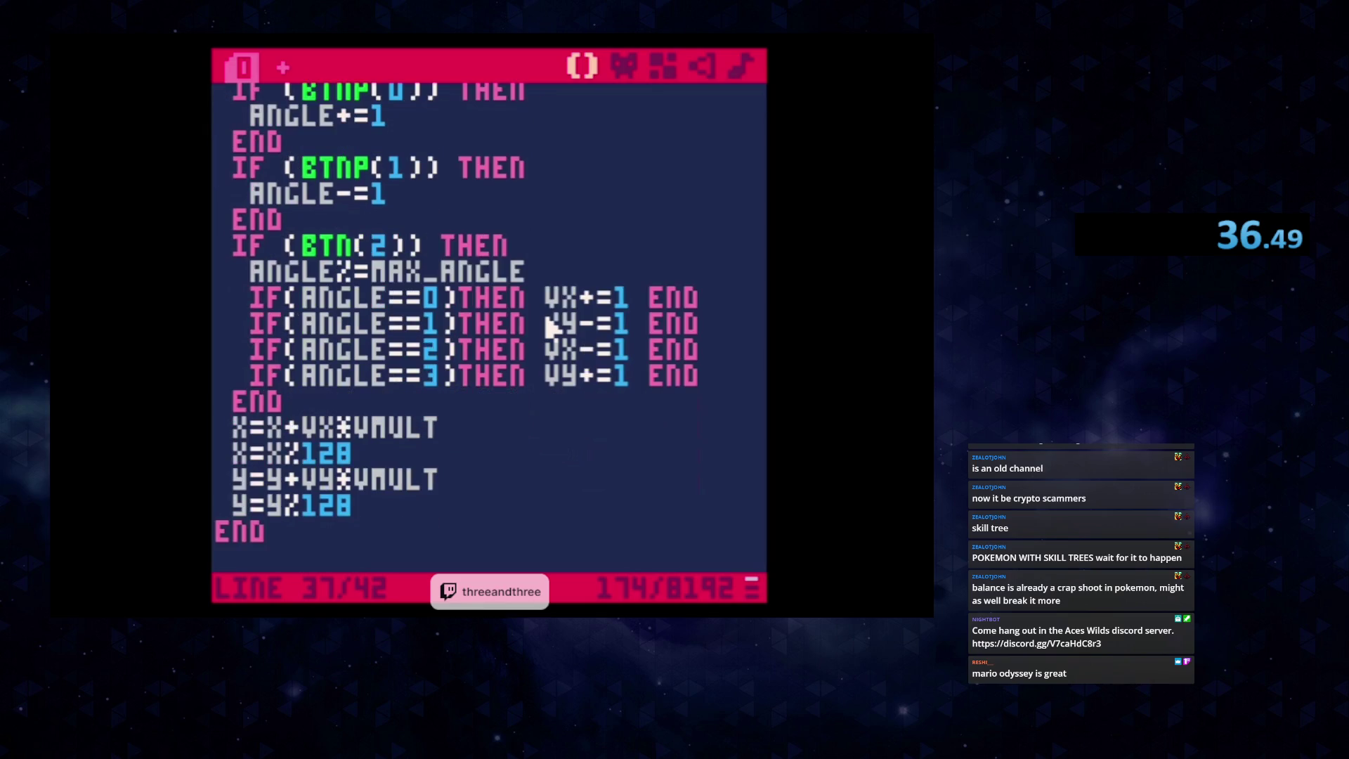
pyautogui.scroll(-4, 551, 339)
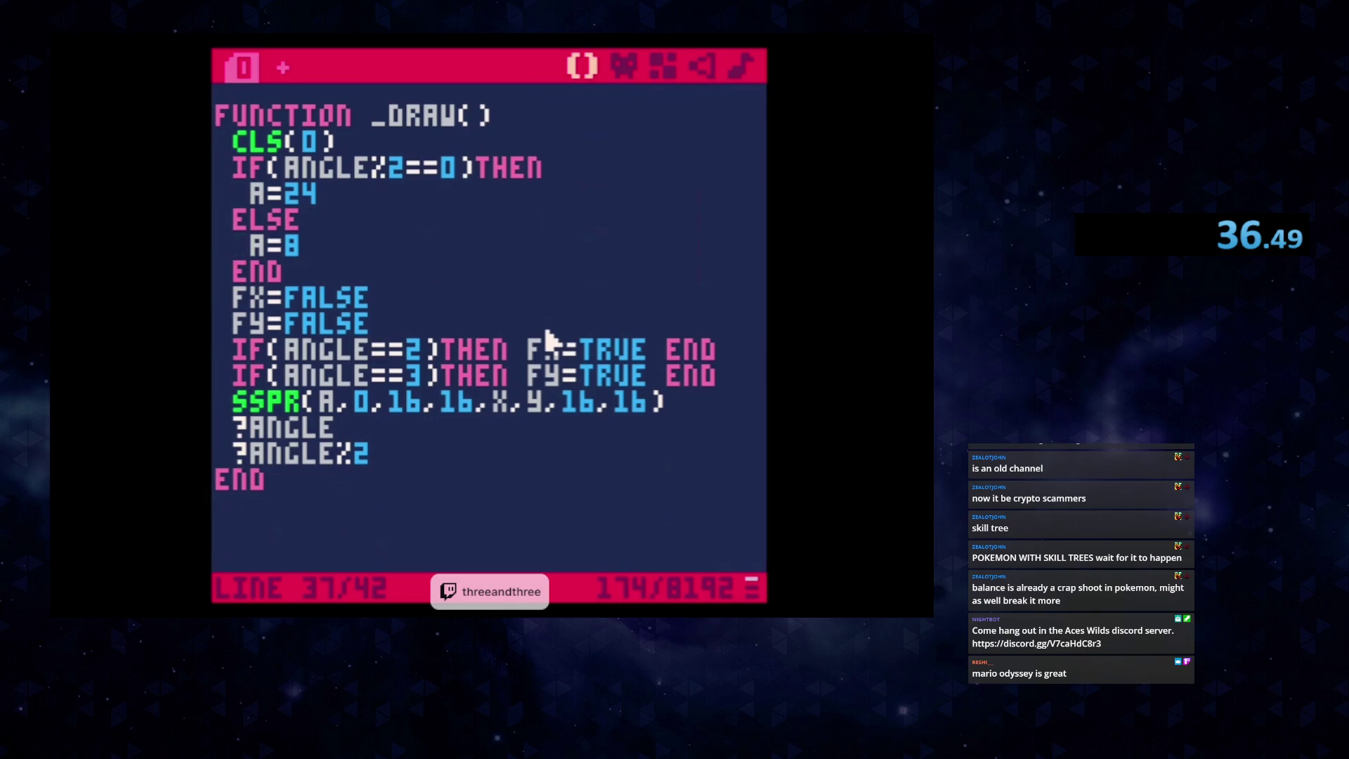
pyautogui.hotkey('ctrl', 'r')
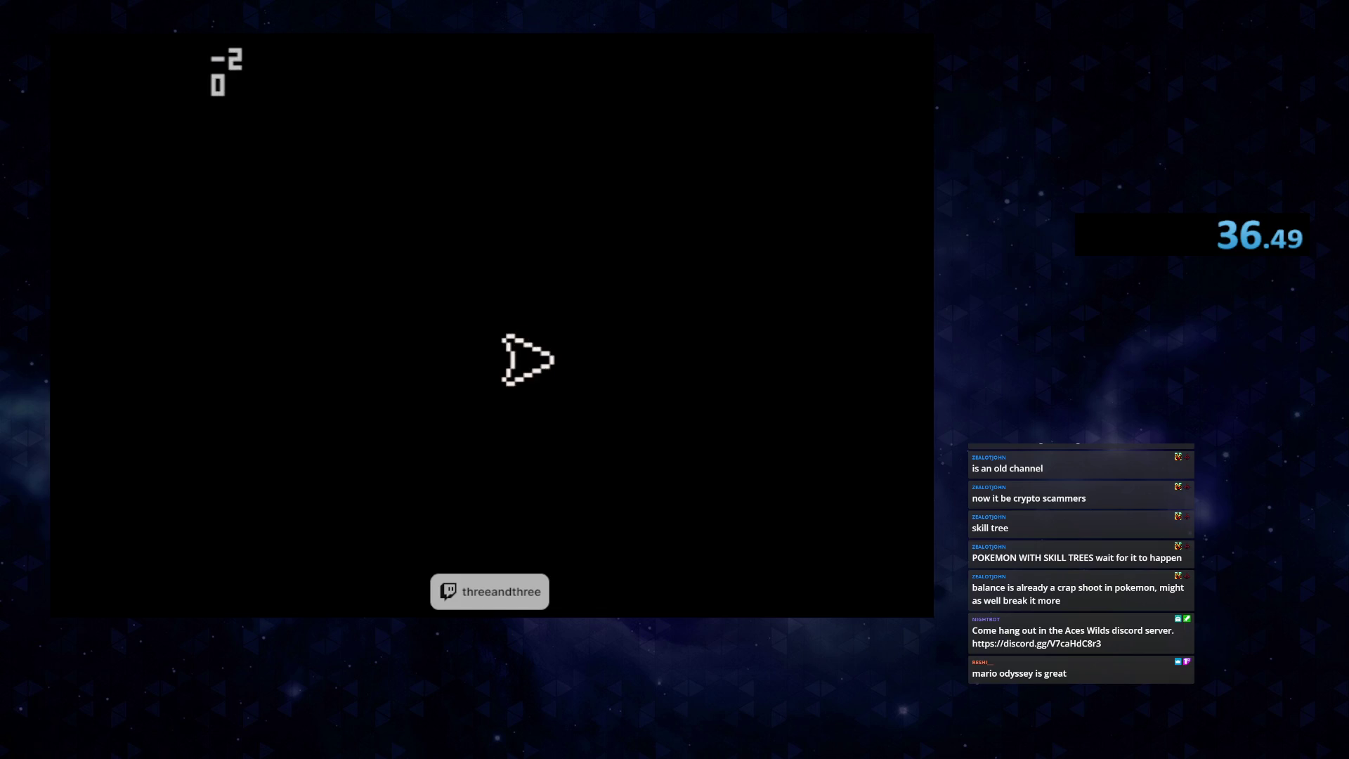
pyautogui.press('Escape')
pyautogui.press('Escape')
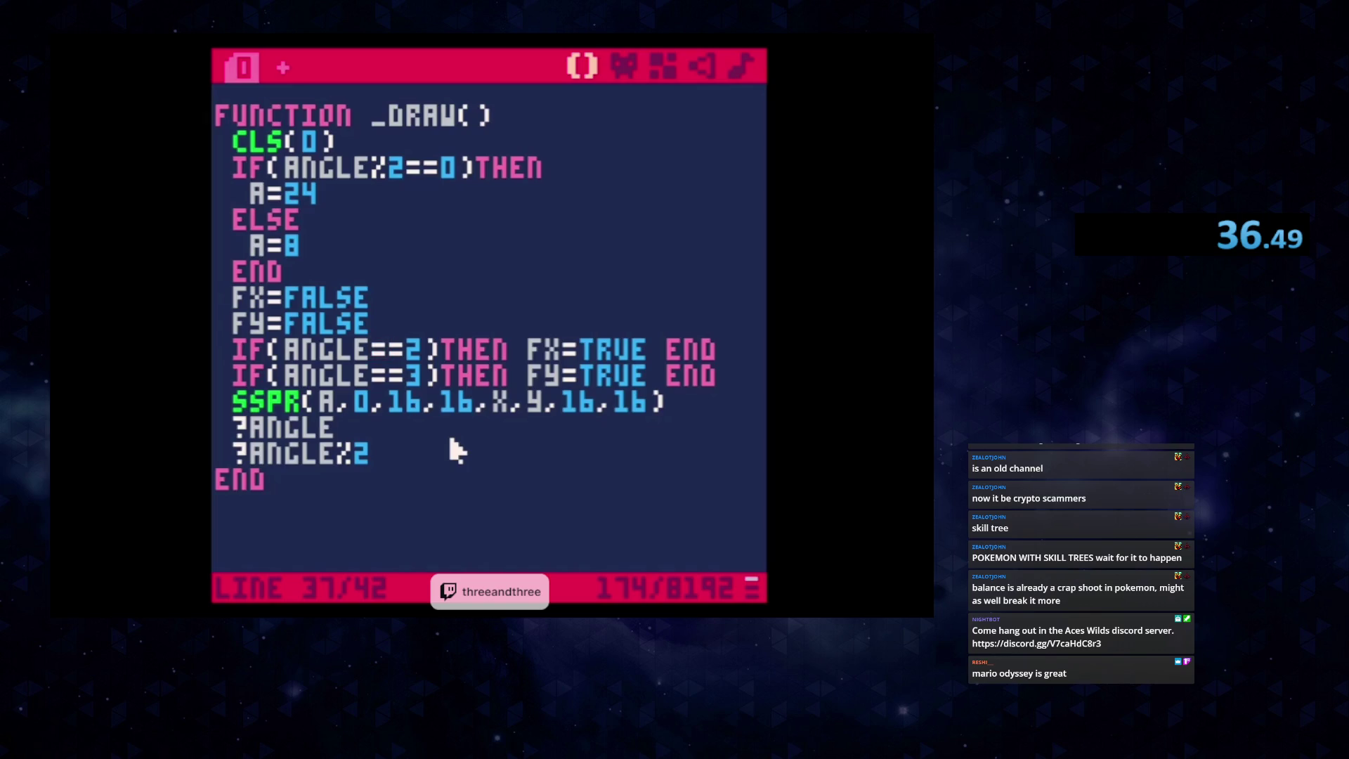
pyautogui.moveTo(731, 389)
pyautogui.mouseDown()
pyautogui.moveTo(461, 385)
pyautogui.moveTo(220, 340)
pyautogui.moveTo(220, 314)
pyautogui.mouseUp()
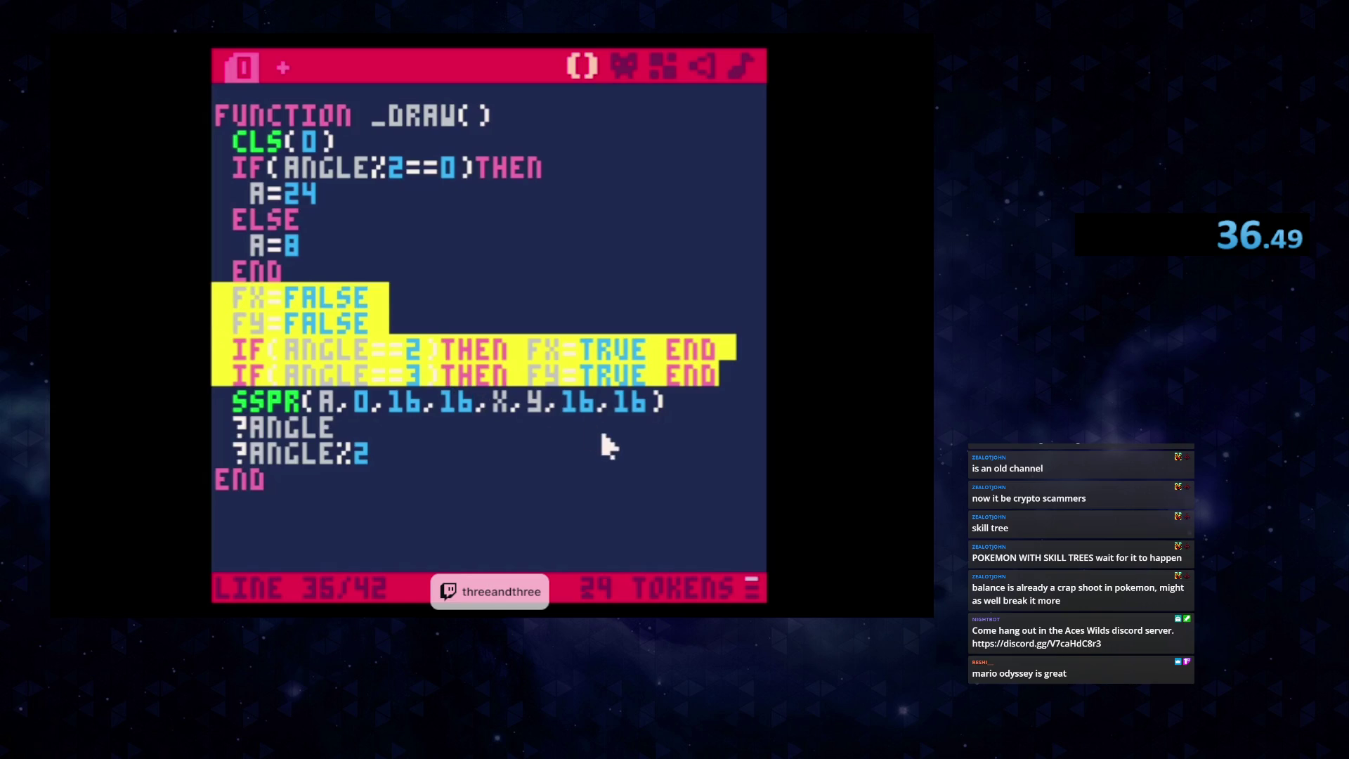
pyautogui.click(624, 413)
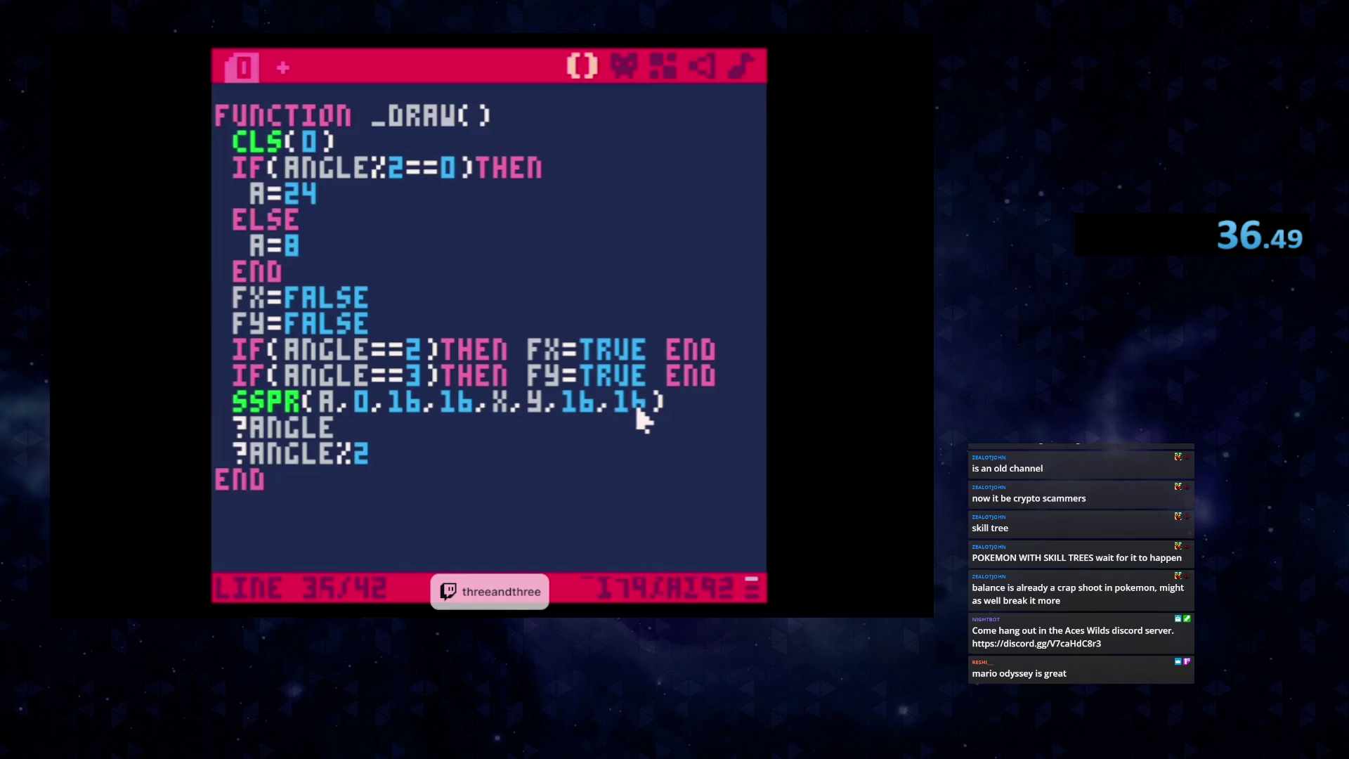
pyautogui.press('Right')
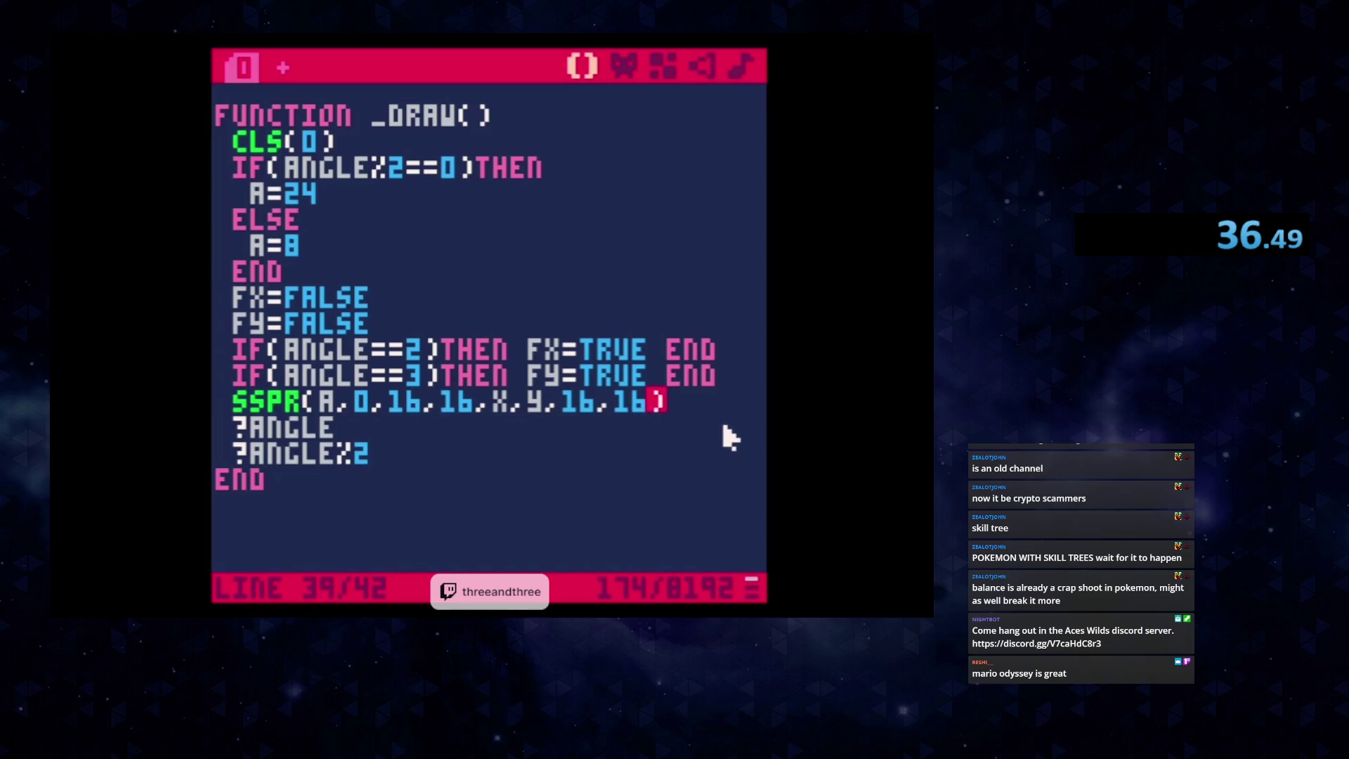
pyautogui.write(',FX,FY')
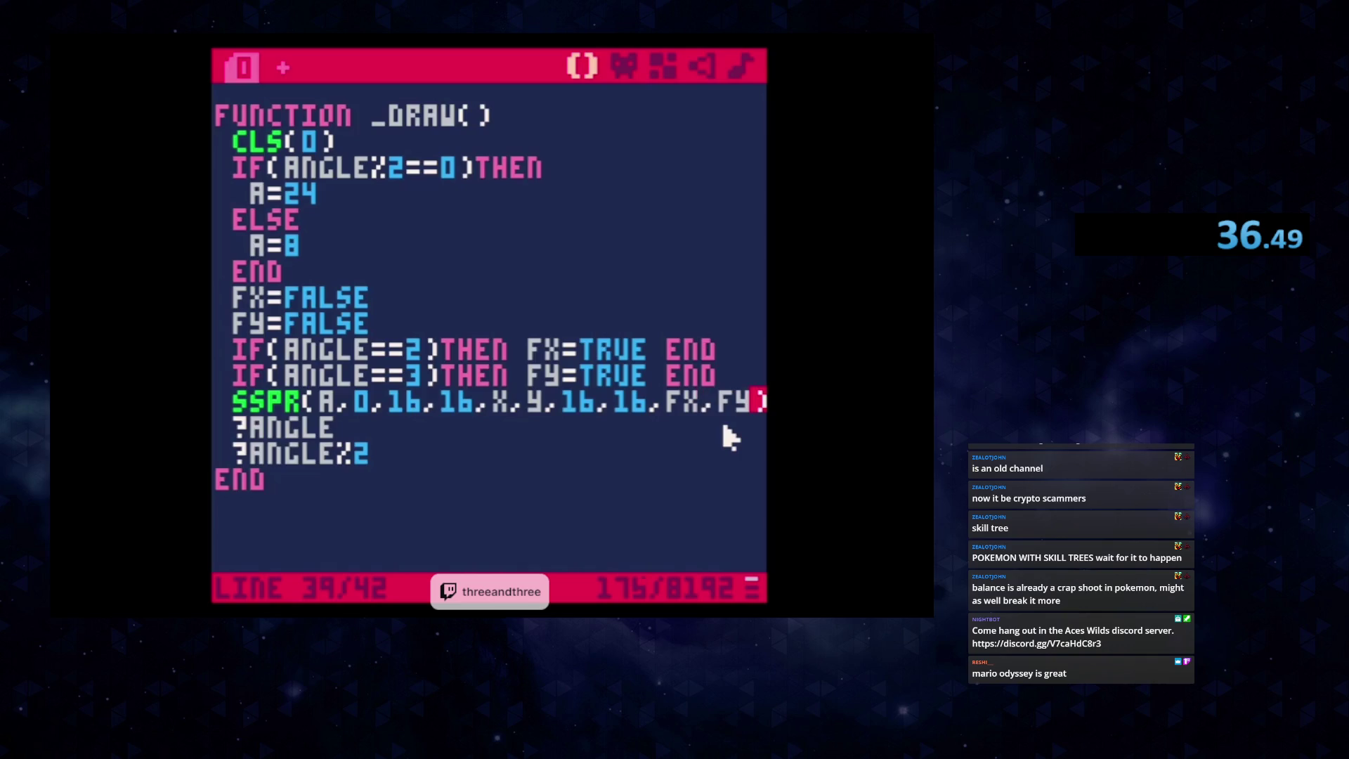
pyautogui.hotkey('ctrl', 'r')
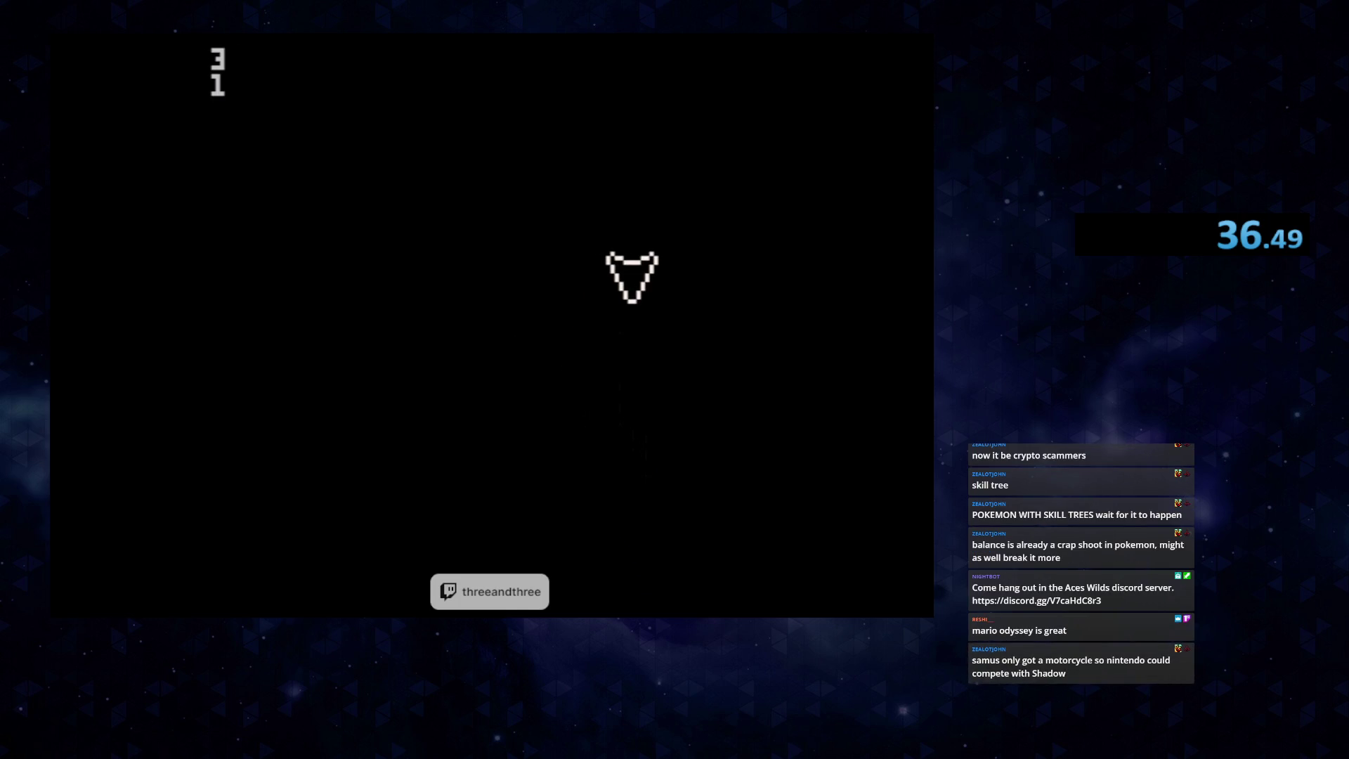
pyautogui.press('Escape')
pyautogui.press('Escape')
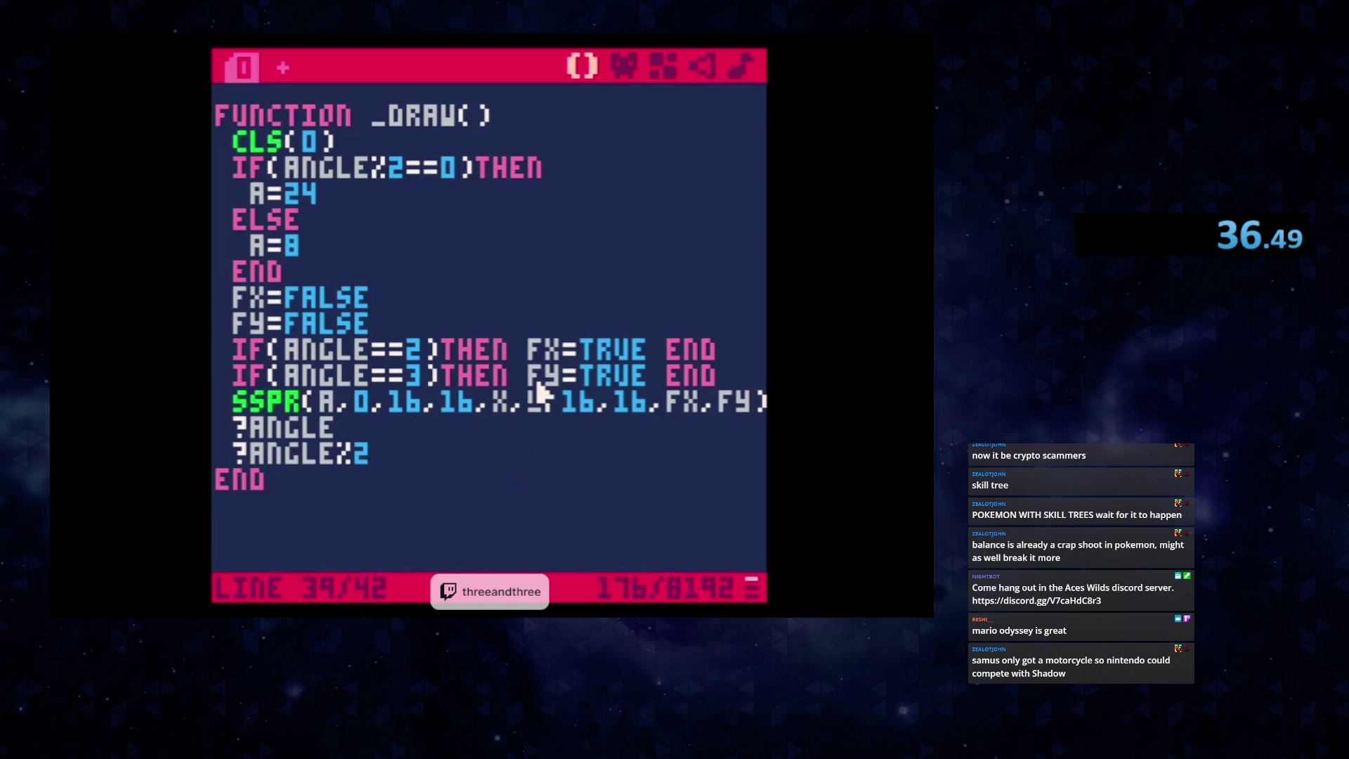
pyautogui.scroll(3, 542, 391)
pyautogui.scroll(3, 543, 391)
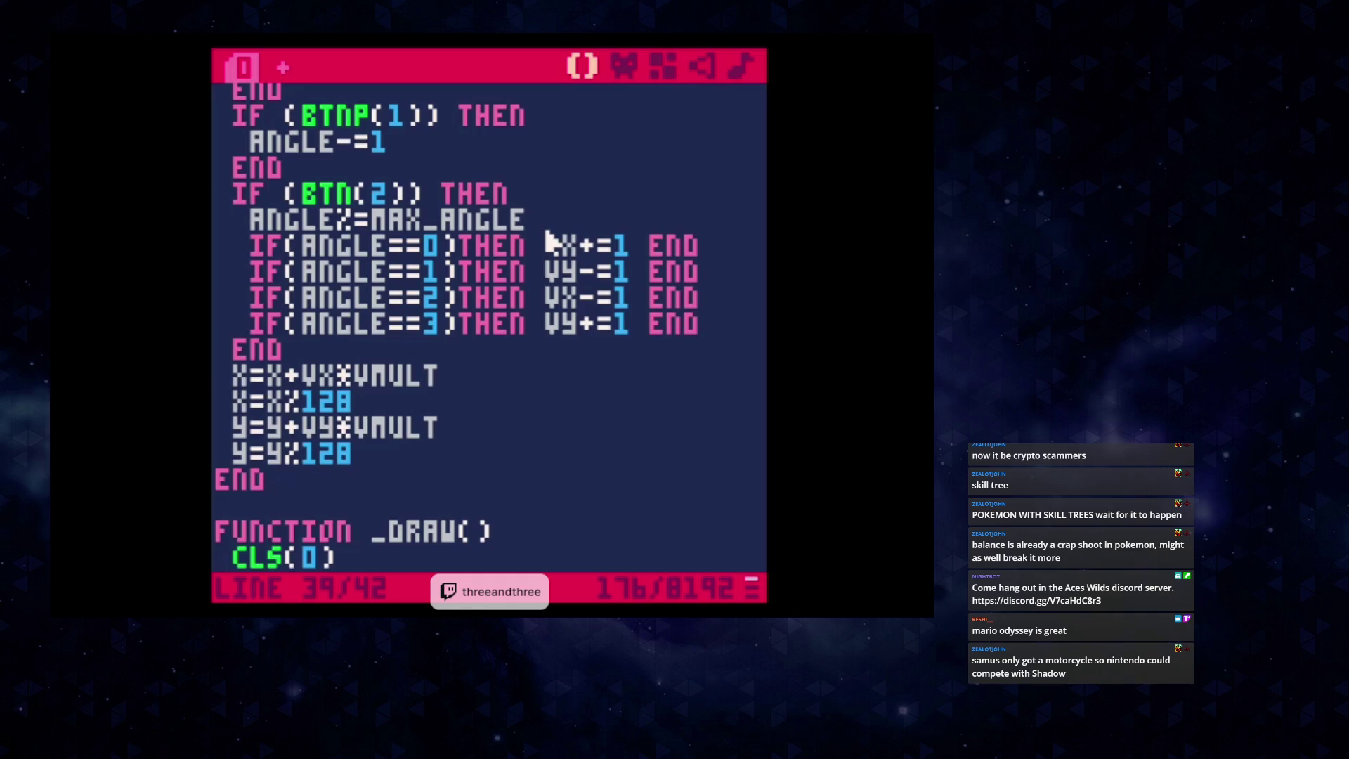
pyautogui.scroll(-5, 541, 246)
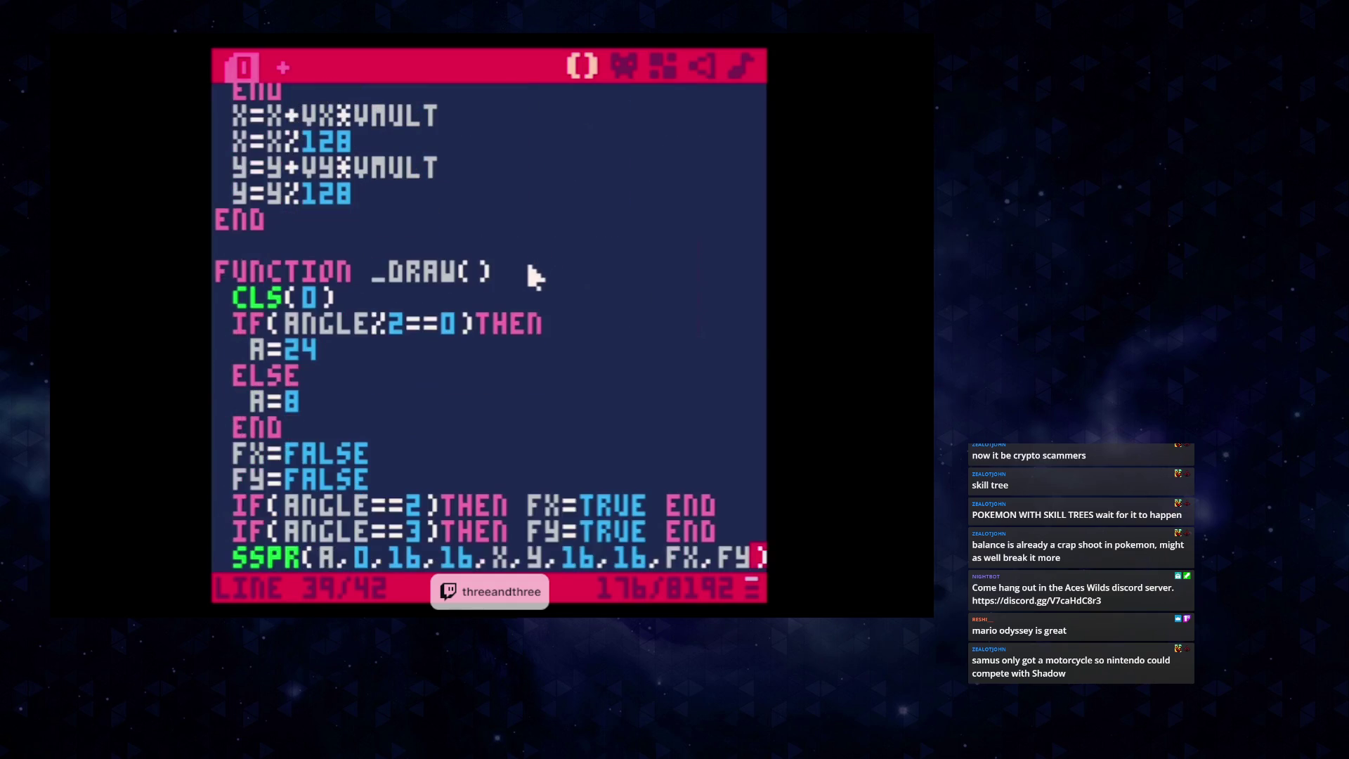
pyautogui.scroll(5, 534, 270)
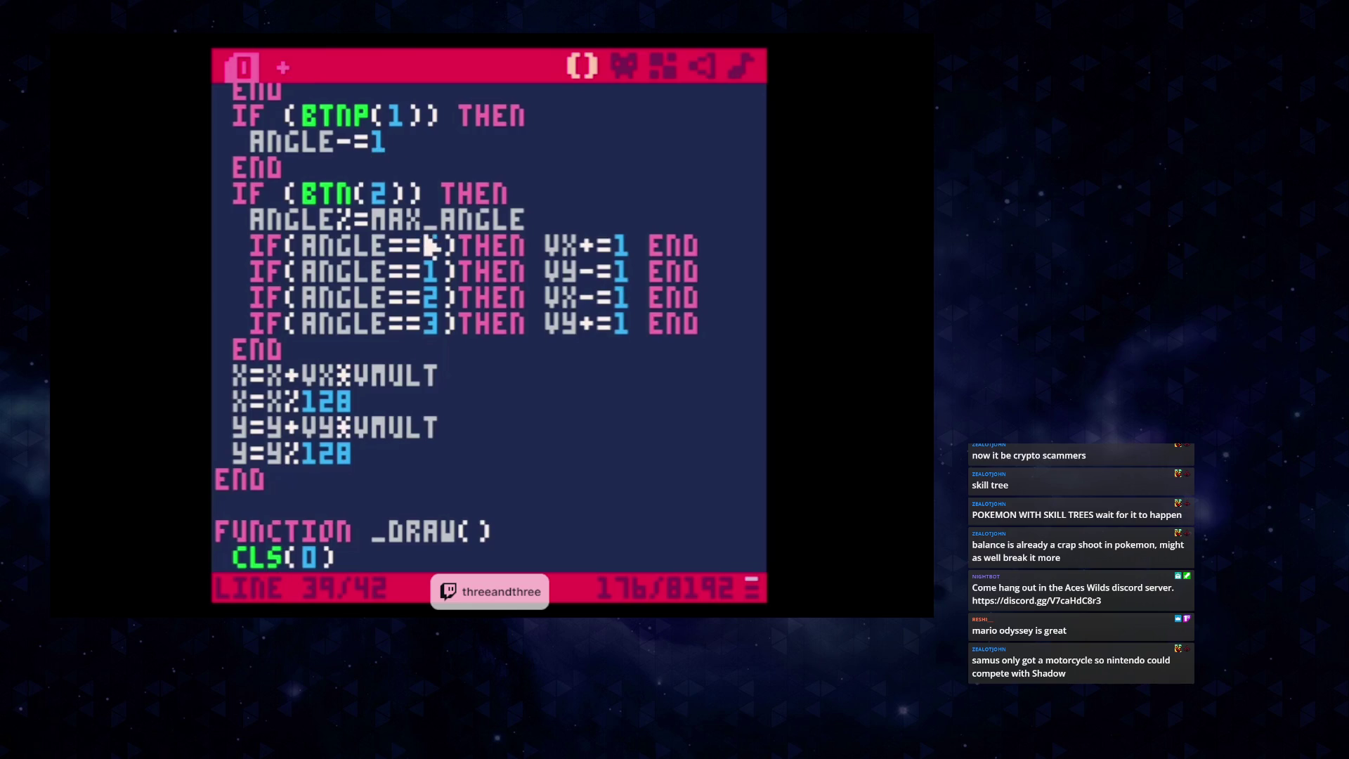
pyautogui.click(491, 359)
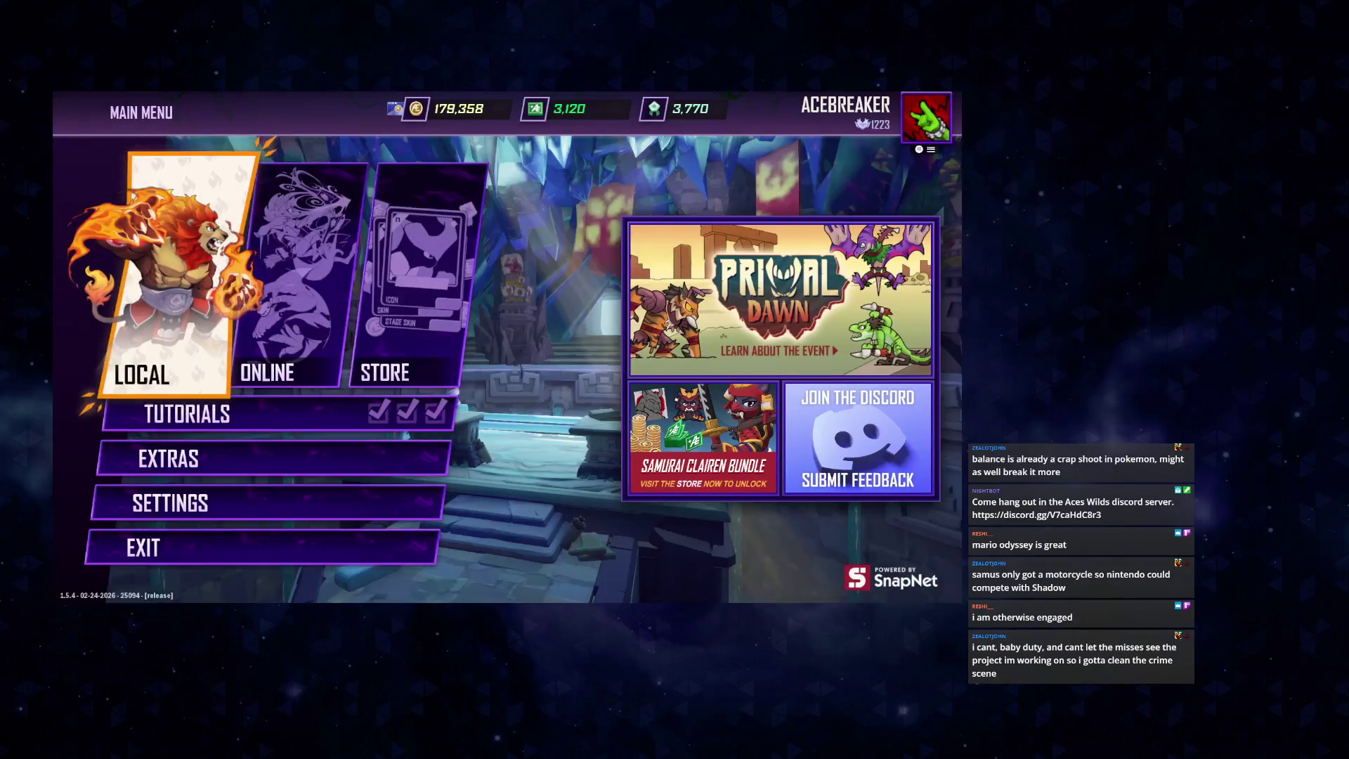
pyautogui.press('Right')
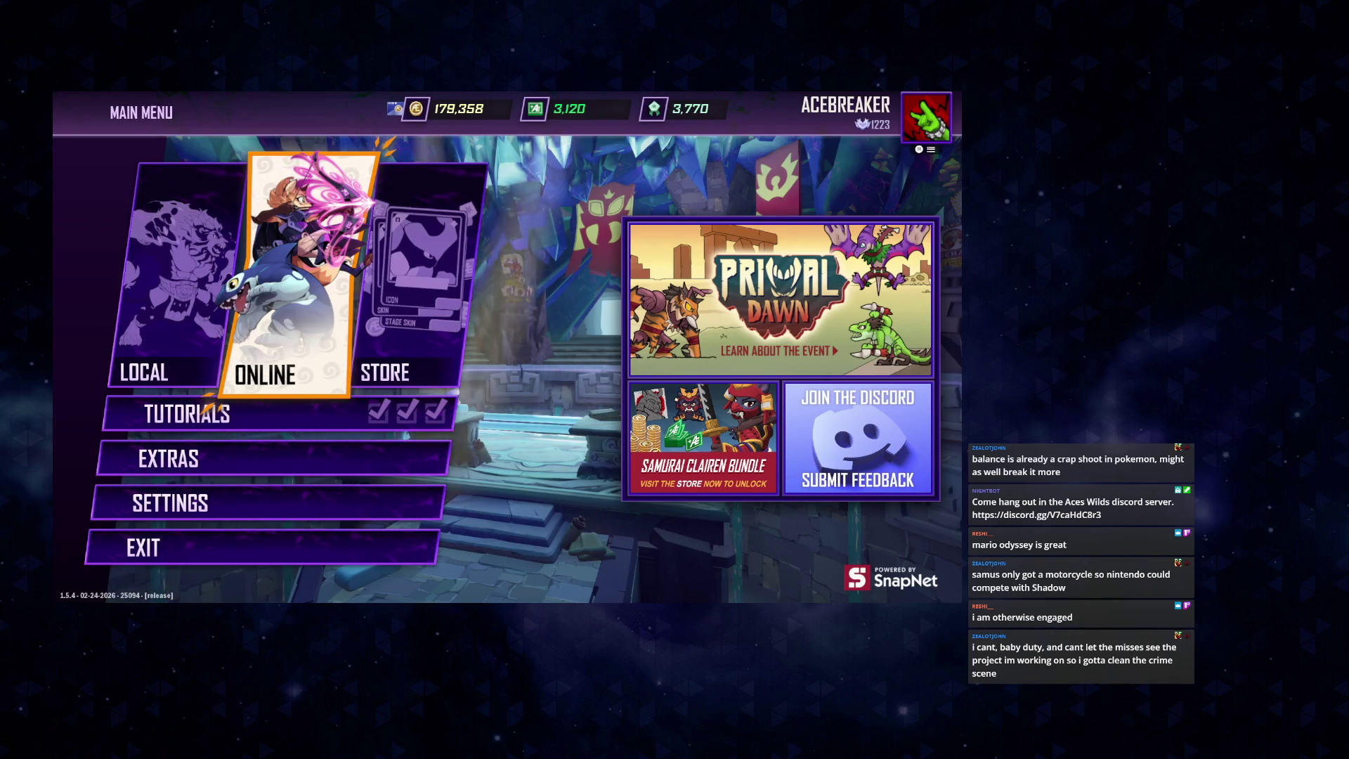
pyautogui.press('Return')
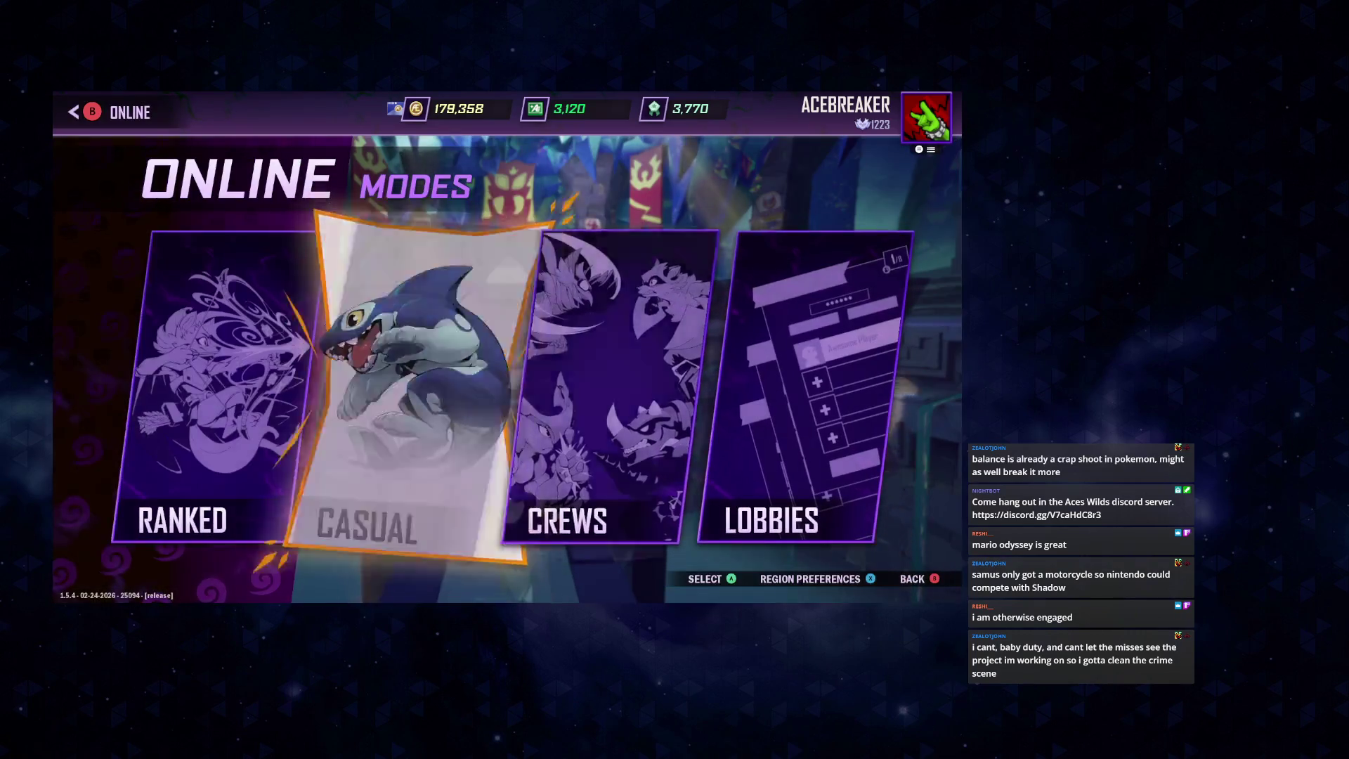
pyautogui.press('Right')
pyautogui.press('Right')
pyautogui.press('Down')
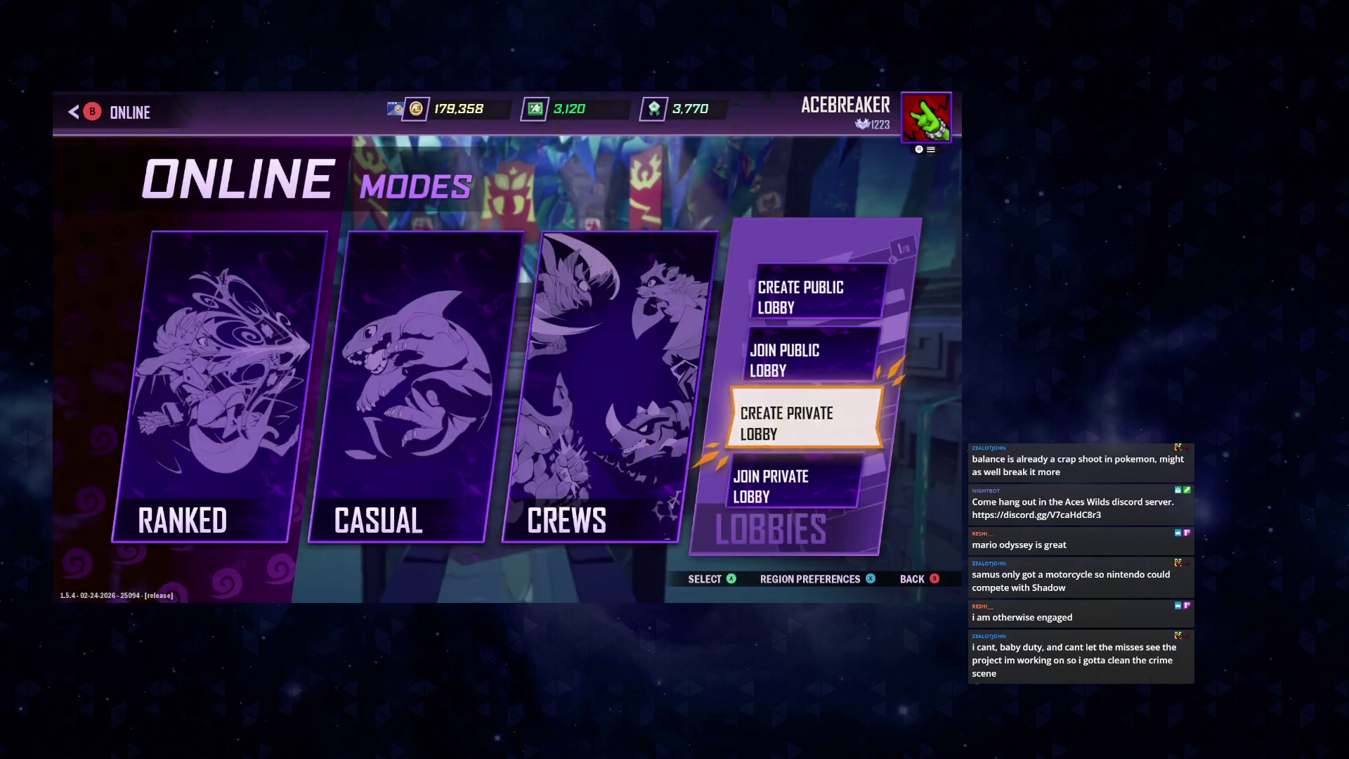
pyautogui.press('Return')
pyautogui.press('Down')
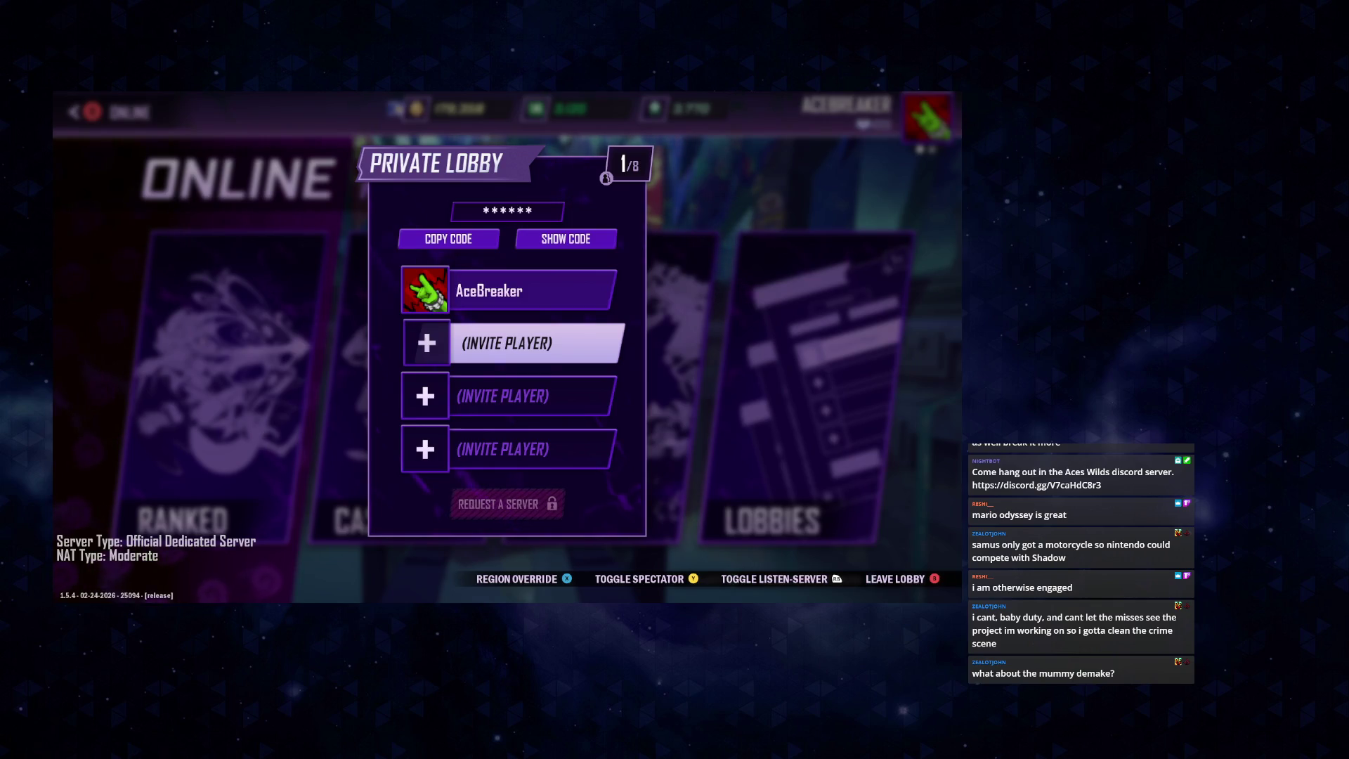
pyautogui.press('Down')
pyautogui.press('Down')
pyautogui.press('Down')
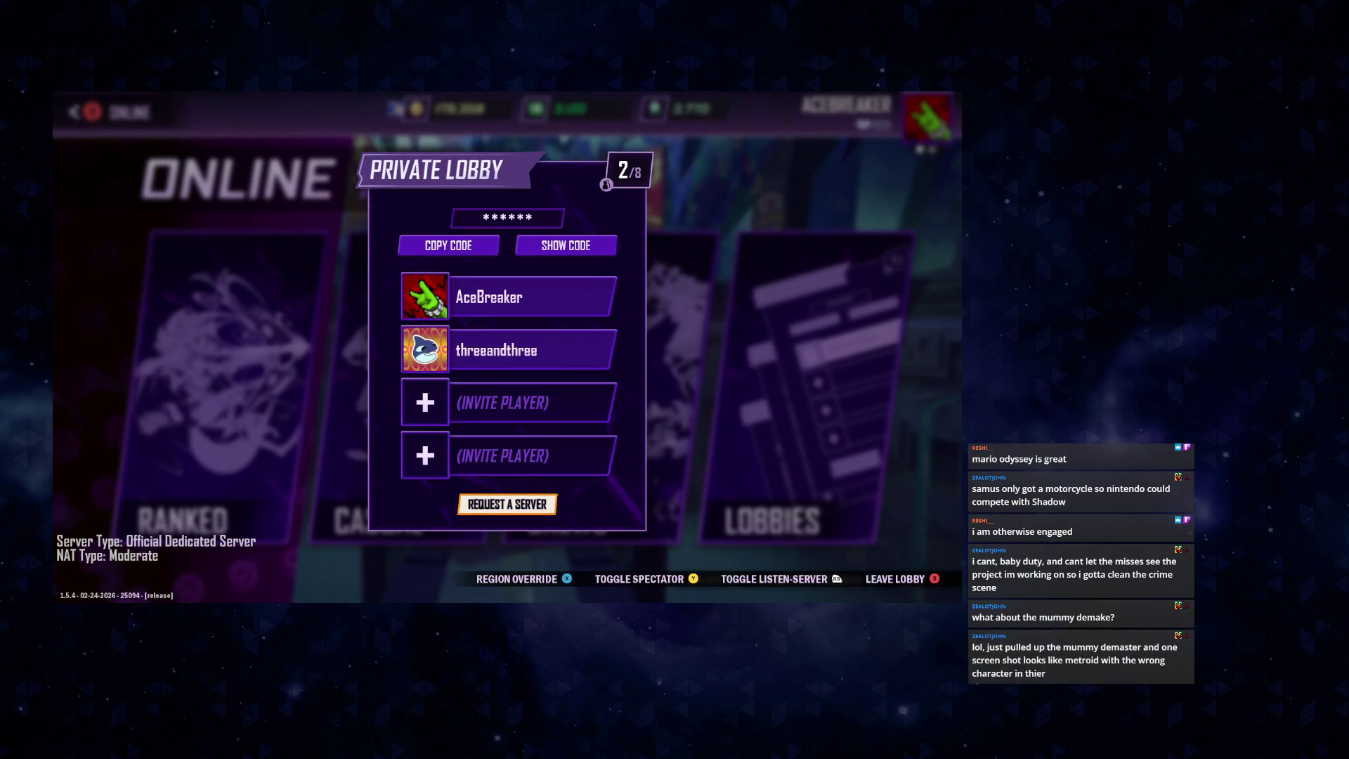
pyautogui.press('Return')
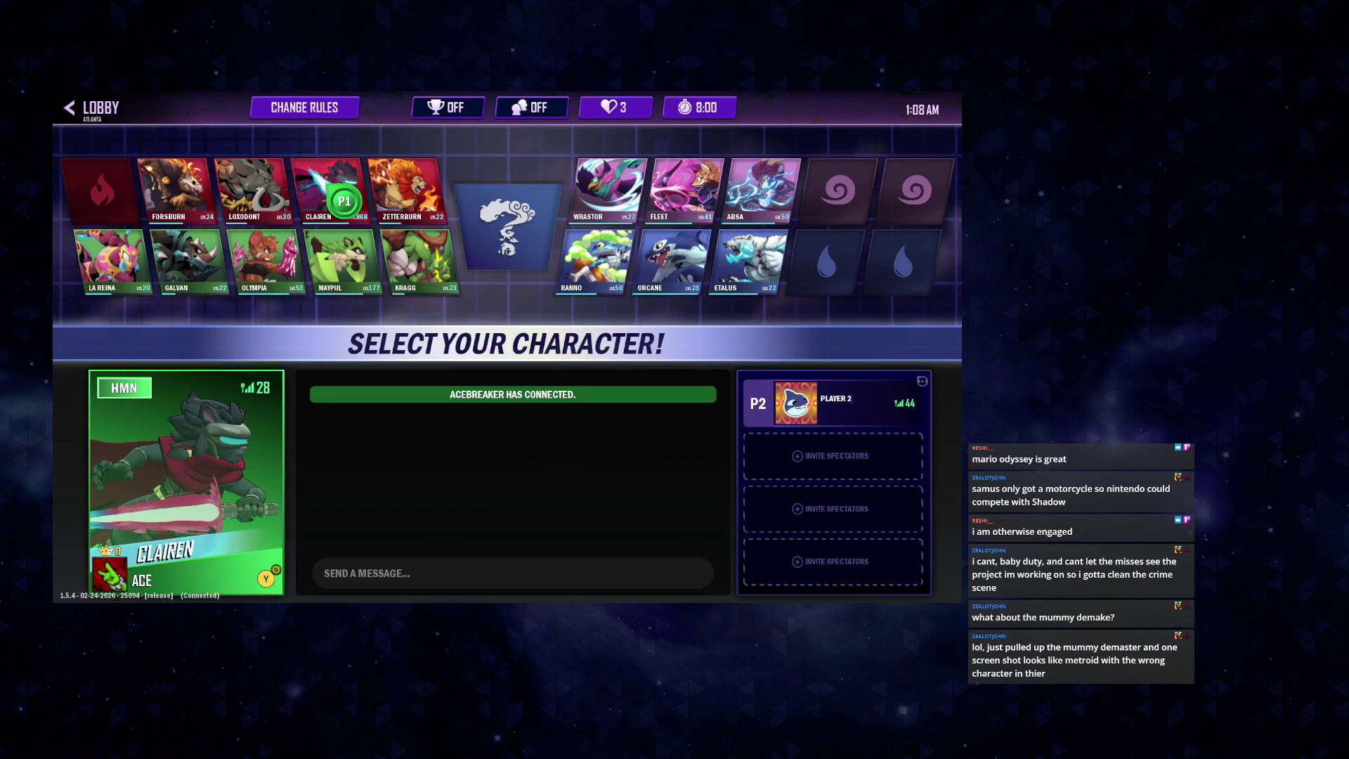
pyautogui.click(345, 201)
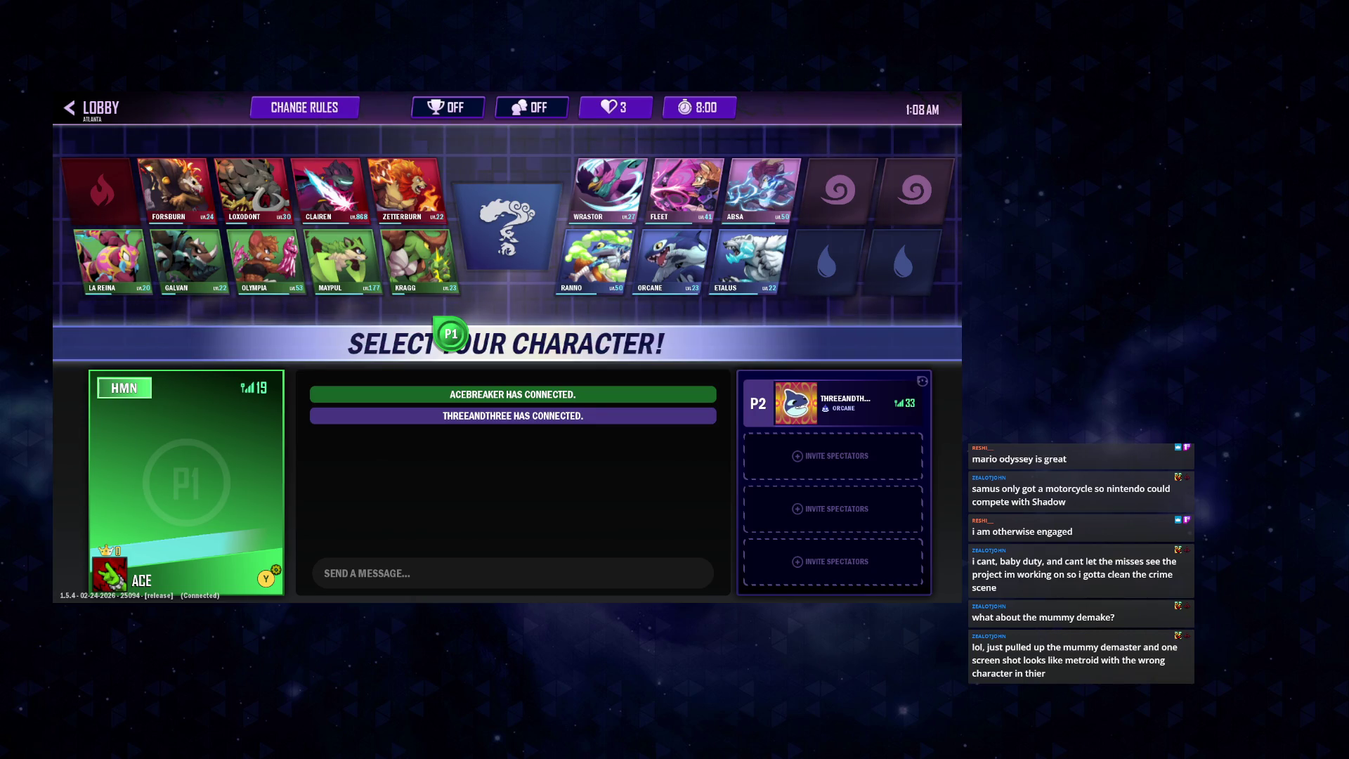
pyautogui.click(345, 219)
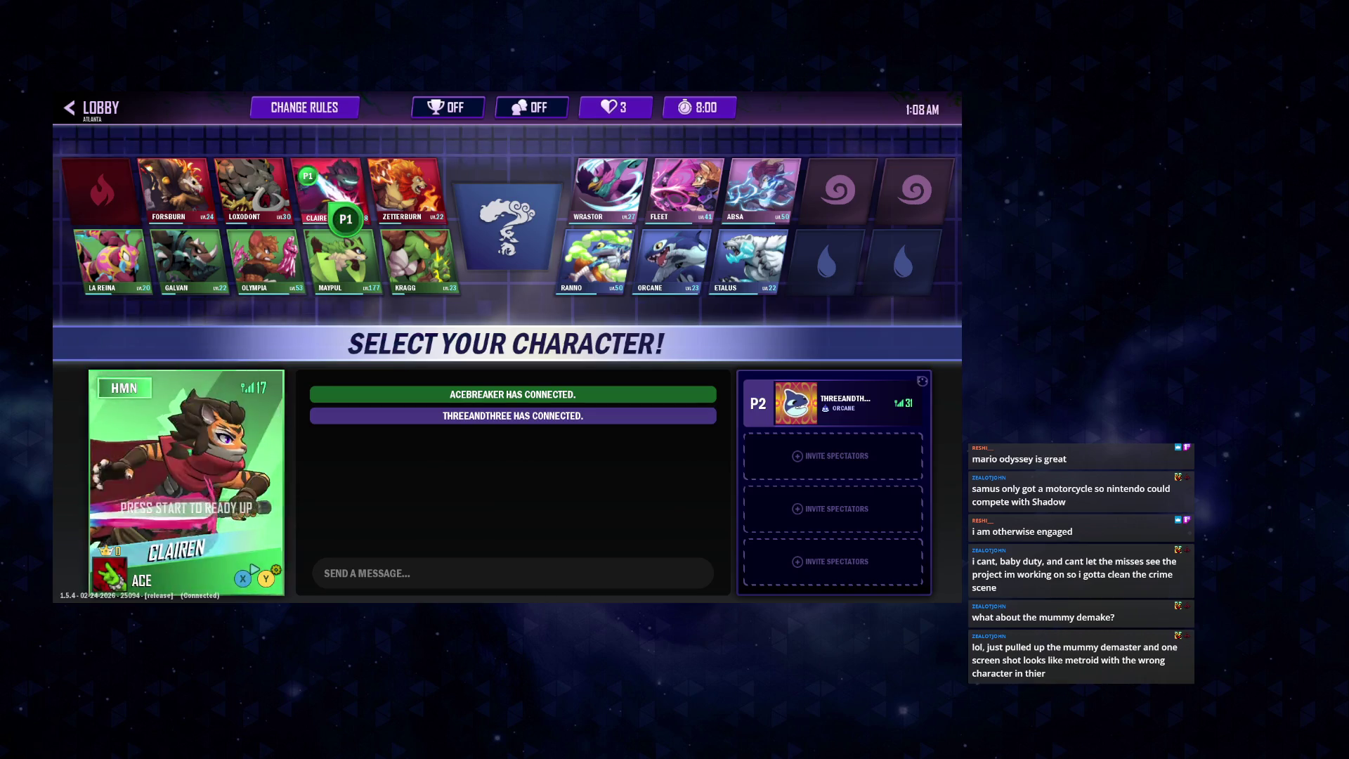
pyautogui.press('Return')
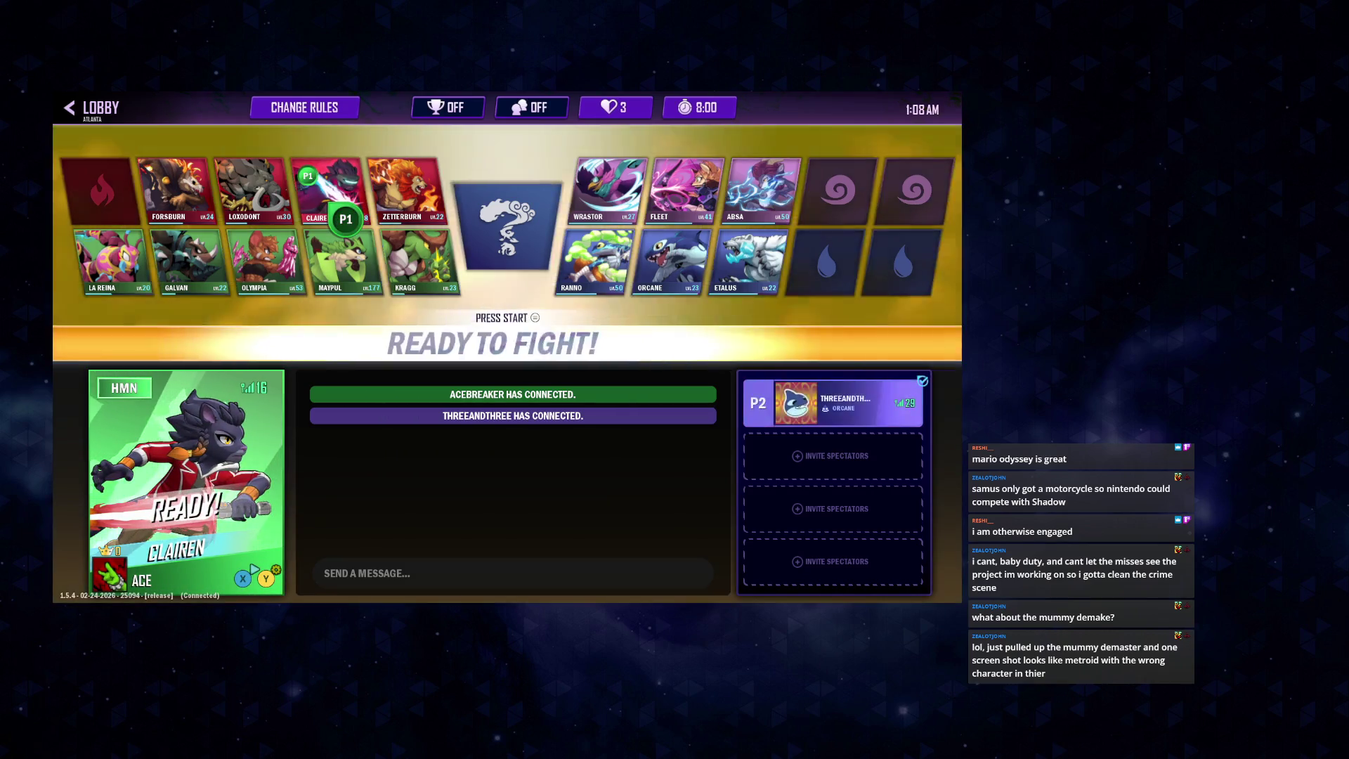
pyautogui.press('Return')
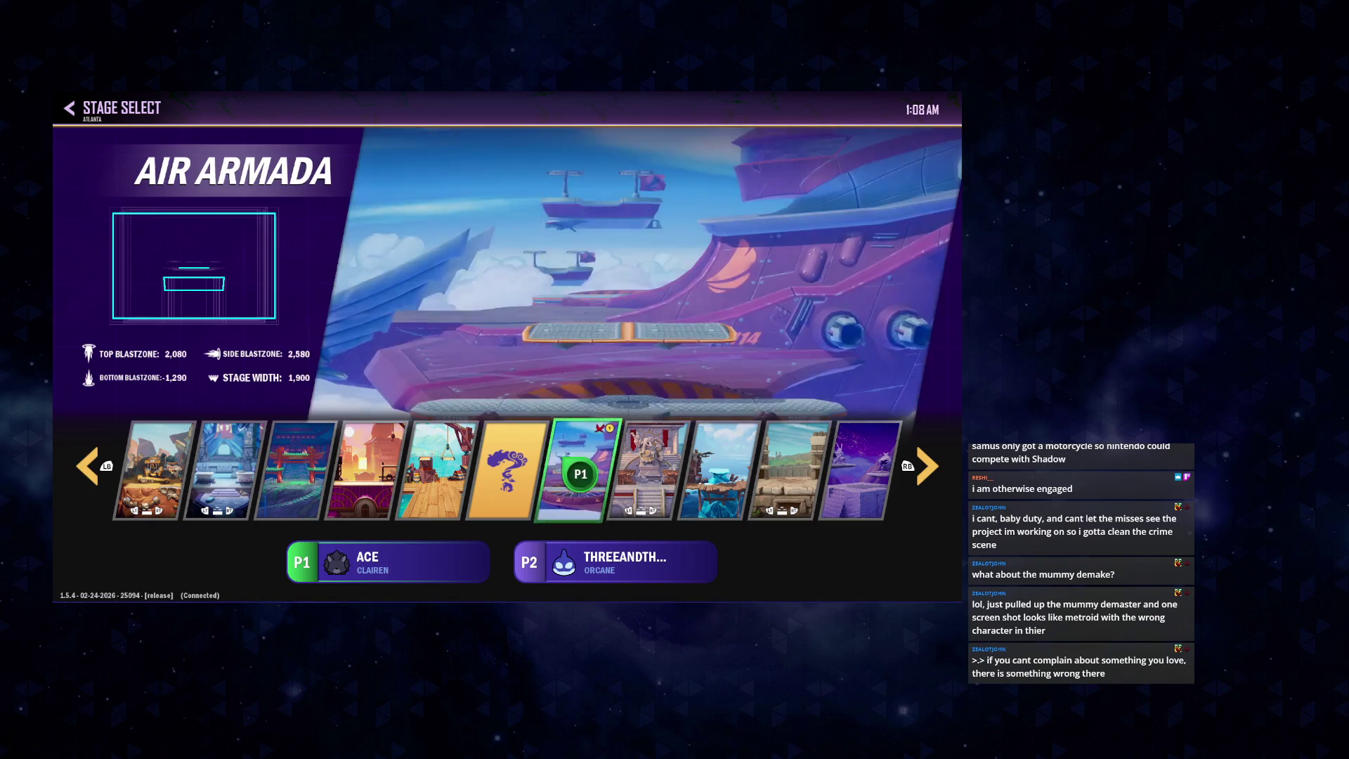
pyautogui.click(527, 473)
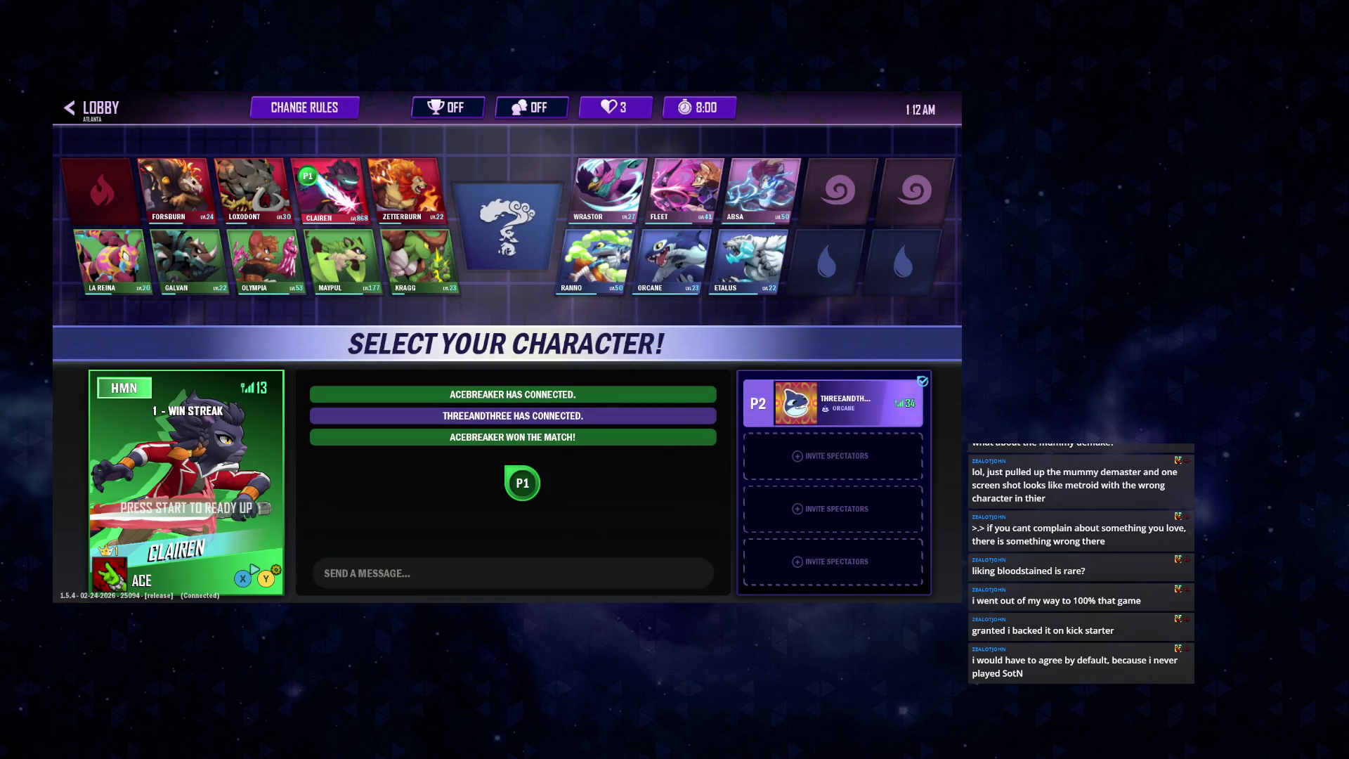
pyautogui.press('Return')
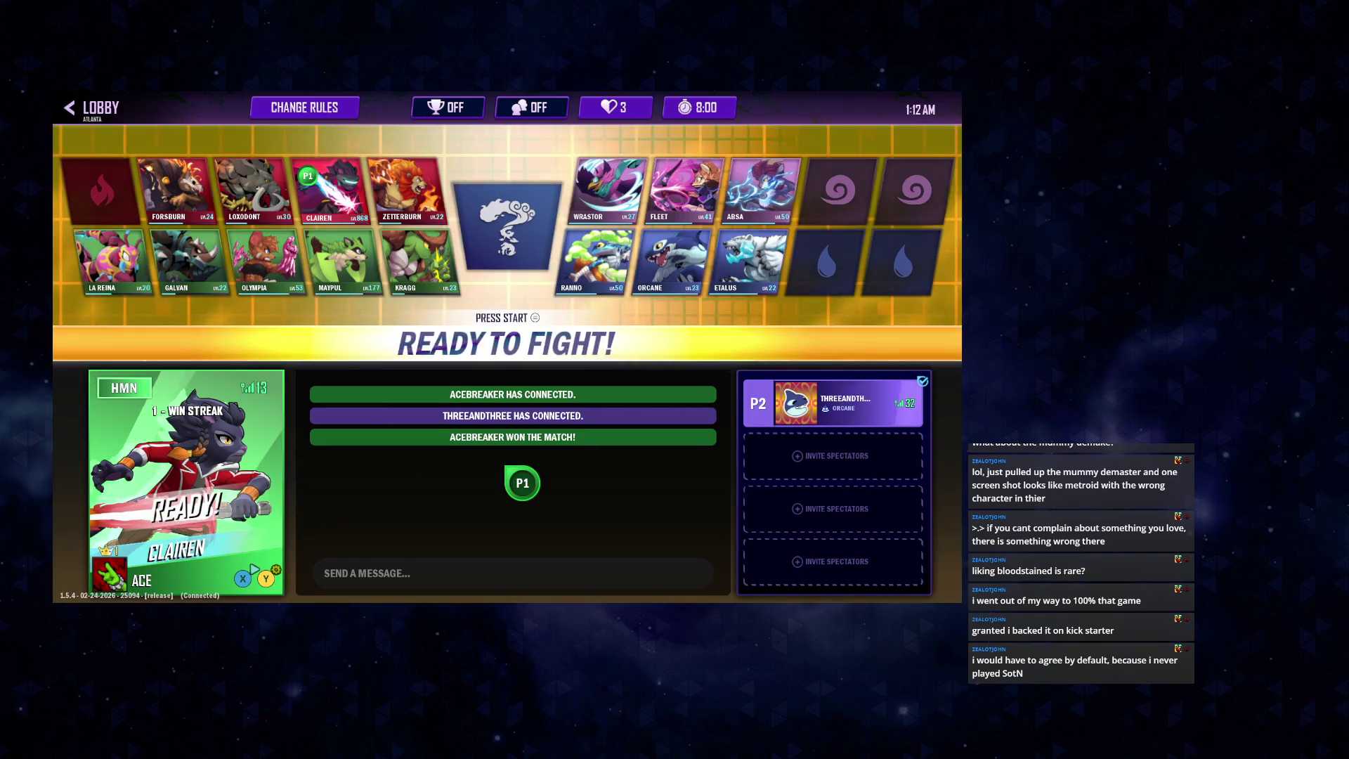
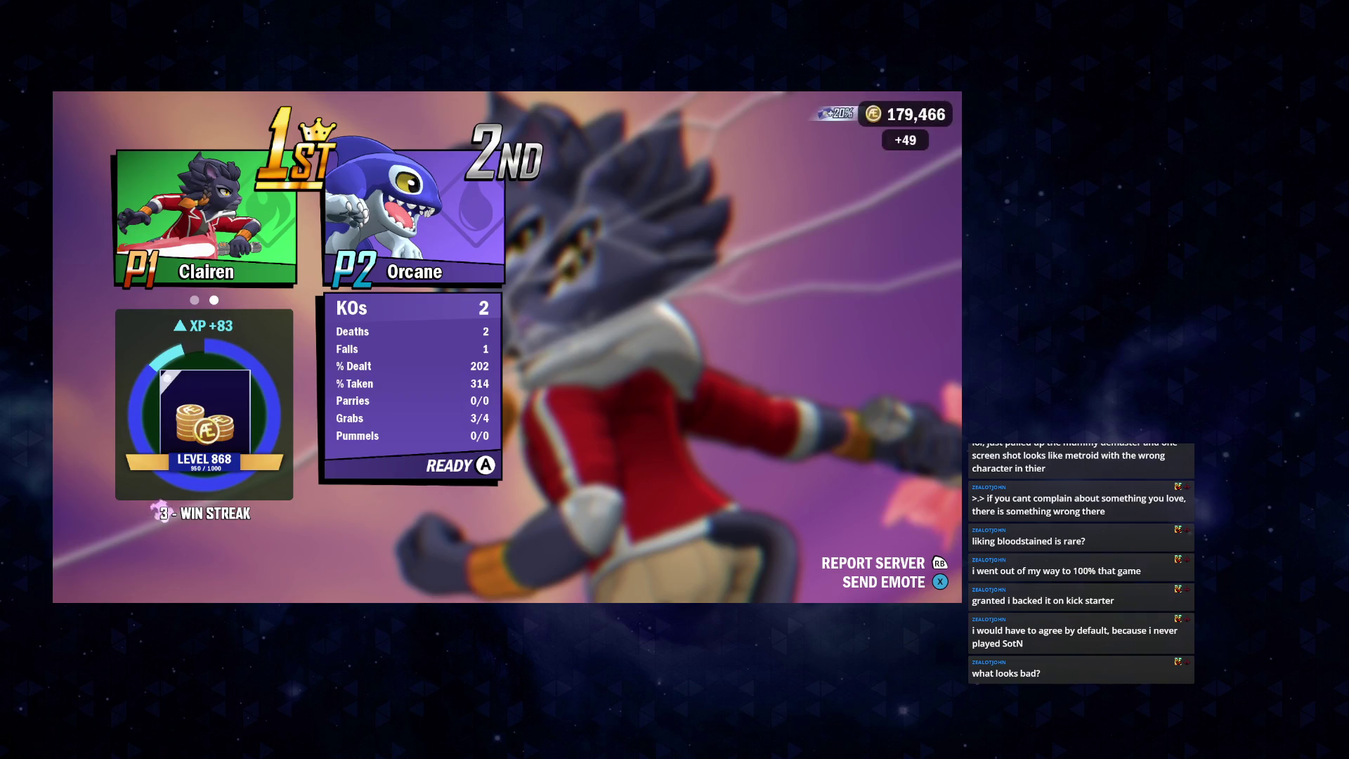
pyautogui.press('Return')
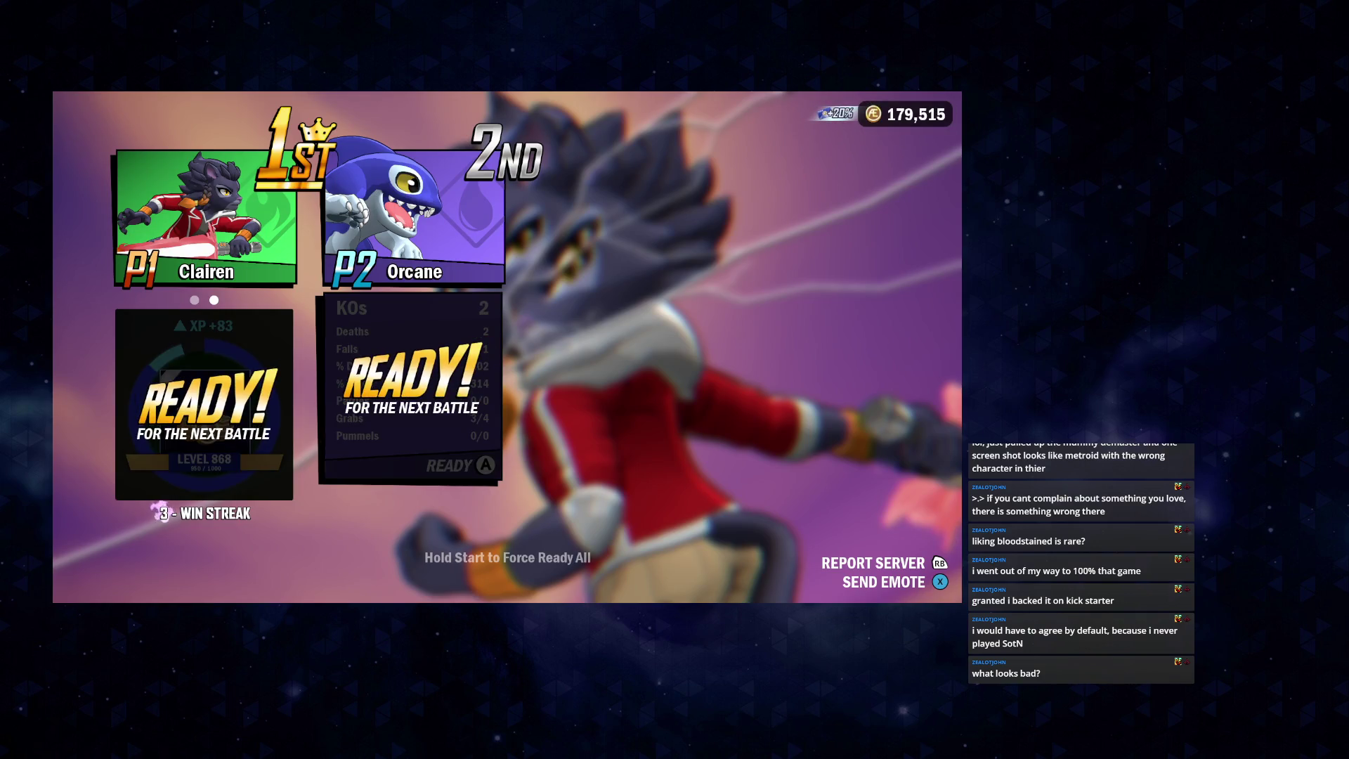